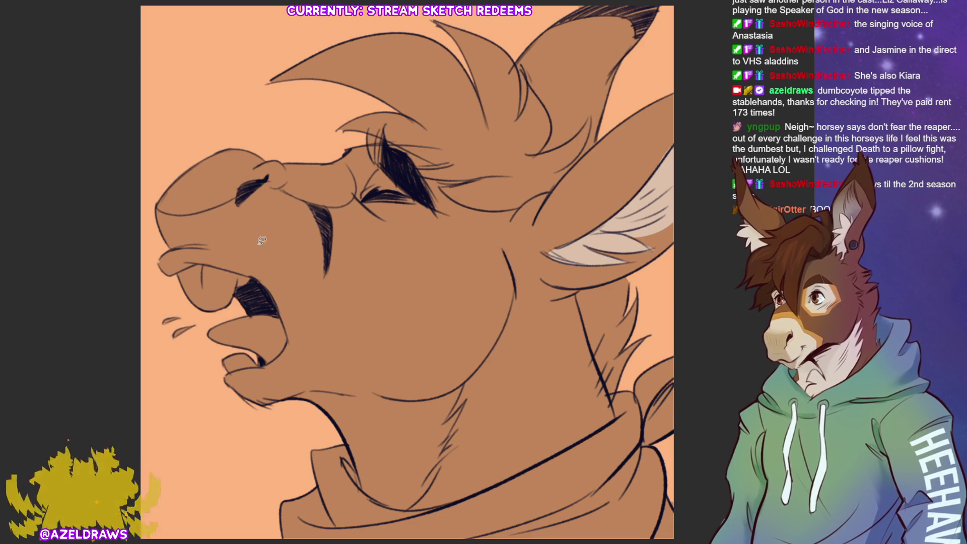
# Step: Lasso-fill the donkey's lower muzzle, jaw and throat with a light cream fur colour
pyautogui.moveTo(157, 205)
pyautogui.mouseDown()
pyautogui.moveTo(184, 215)
pyautogui.moveTo(255, 188)
pyautogui.moveTo(318, 202)
pyautogui.moveTo(354, 195)
pyautogui.moveTo(388, 225)
pyautogui.moveTo(495, 249)
pyautogui.moveTo(506, 281)
pyautogui.moveTo(503, 322)
pyautogui.moveTo(471, 368)
pyautogui.moveTo(406, 392)
pyautogui.moveTo(350, 389)
pyautogui.moveTo(237, 417)
pyautogui.moveTo(124, 251)
pyautogui.moveTo(156, 211)
pyautogui.mouseUp()
pyautogui.moveTo(464, 383)
pyautogui.mouseDown()
pyautogui.moveTo(436, 475)
pyautogui.moveTo(403, 509)
pyautogui.moveTo(369, 490)
pyautogui.moveTo(352, 452)
pyautogui.moveTo(270, 398)
pyautogui.mouseUp()
pyautogui.moveTo(491, 309)
pyautogui.mouseDown()
pyautogui.moveTo(494, 330)
pyautogui.moveTo(453, 385)
pyautogui.moveTo(471, 302)
pyautogui.mouseUp()
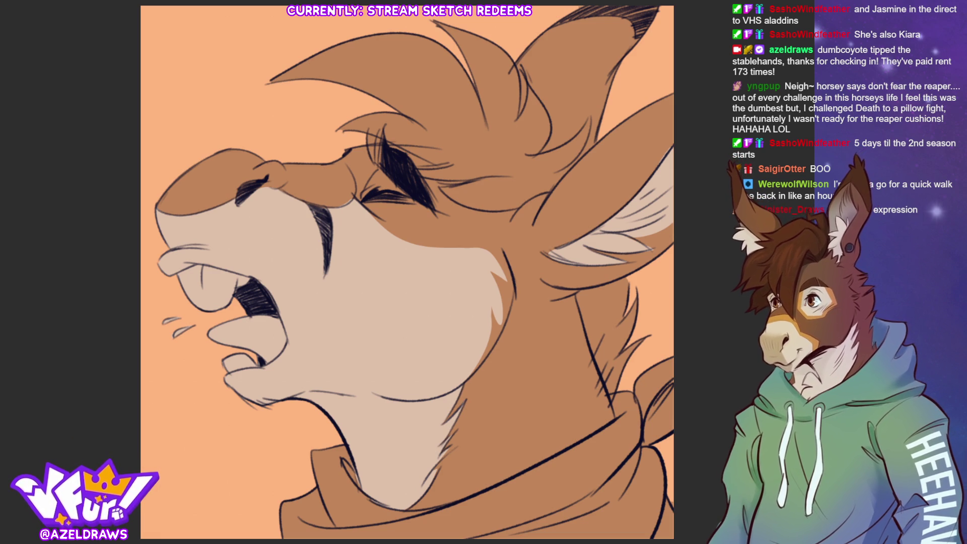
# Step: Paint a white highlight along the nose top and fill the muzzle's upper edge and lip darker brown
pyautogui.moveTo(177, 276)
pyautogui.mouseDown()
pyautogui.moveTo(220, 263)
pyautogui.moveTo(254, 278)
pyautogui.moveTo(236, 305)
pyautogui.moveTo(176, 274)
pyautogui.mouseUp()
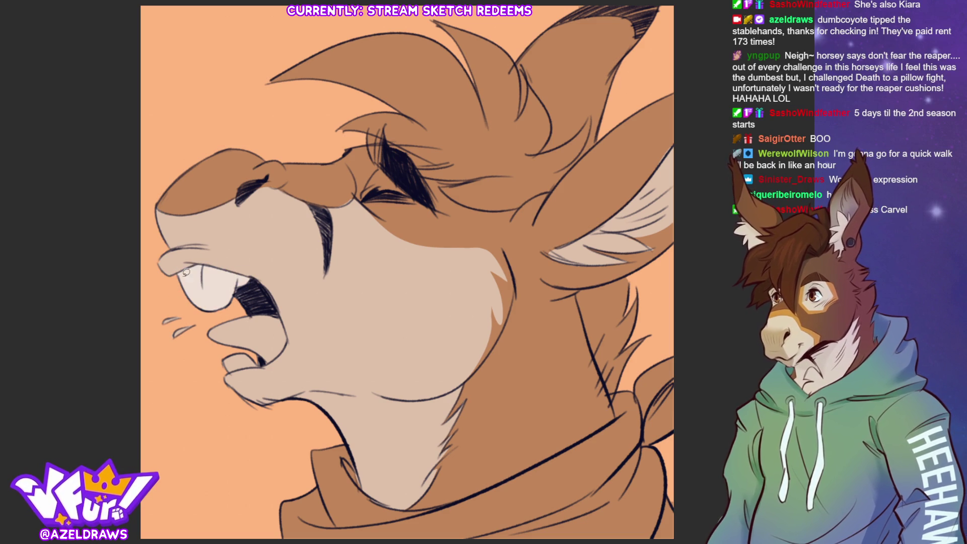
pyautogui.moveTo(217, 372)
pyautogui.mouseDown()
pyautogui.moveTo(236, 351)
pyautogui.moveTo(261, 363)
pyautogui.moveTo(222, 375)
pyautogui.mouseUp()
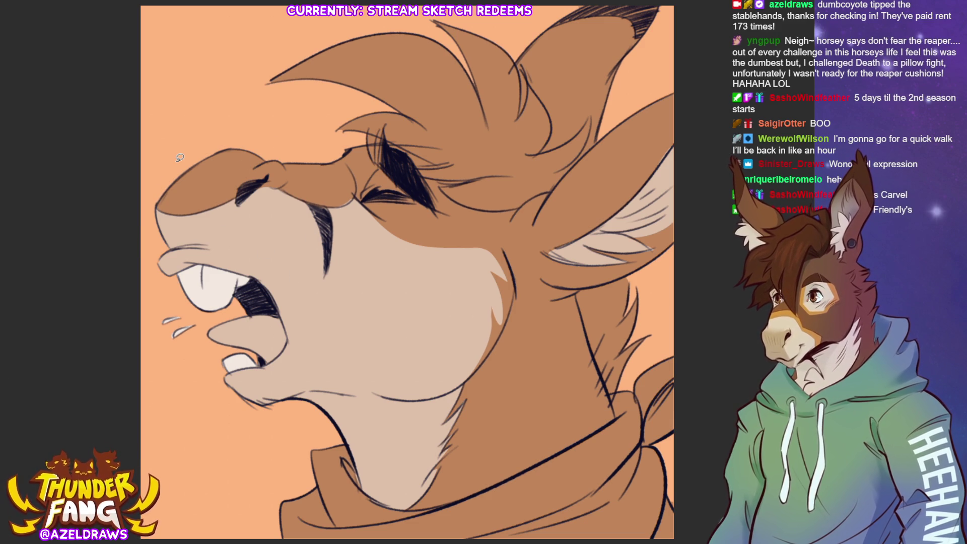
pyautogui.moveTo(160, 206)
pyautogui.mouseDown()
pyautogui.moveTo(204, 208)
pyautogui.moveTo(277, 183)
pyautogui.moveTo(291, 165)
pyautogui.mouseUp()
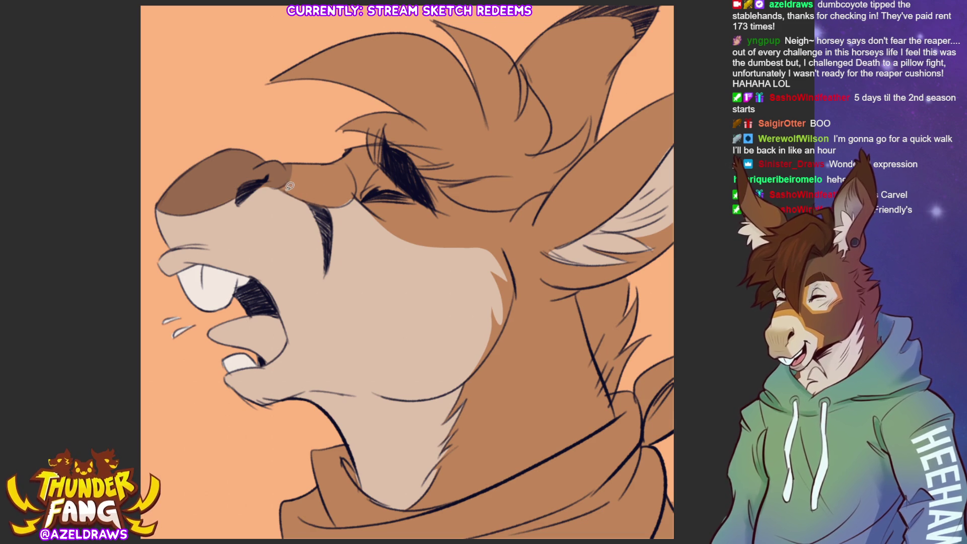
pyautogui.moveTo(277, 183)
pyautogui.mouseDown()
pyautogui.moveTo(336, 209)
pyautogui.moveTo(358, 180)
pyautogui.moveTo(270, 150)
pyautogui.mouseUp()
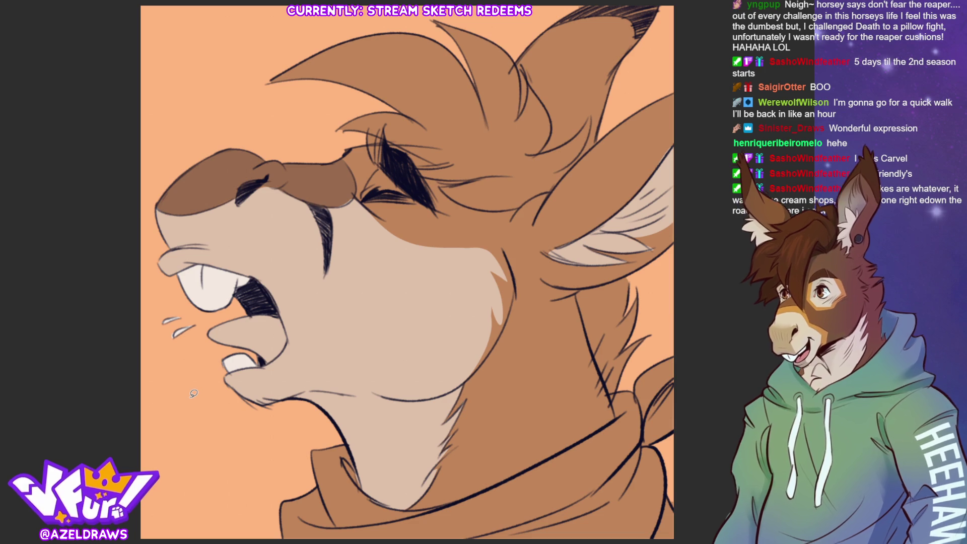
pyautogui.scroll(-3, 252, 425)
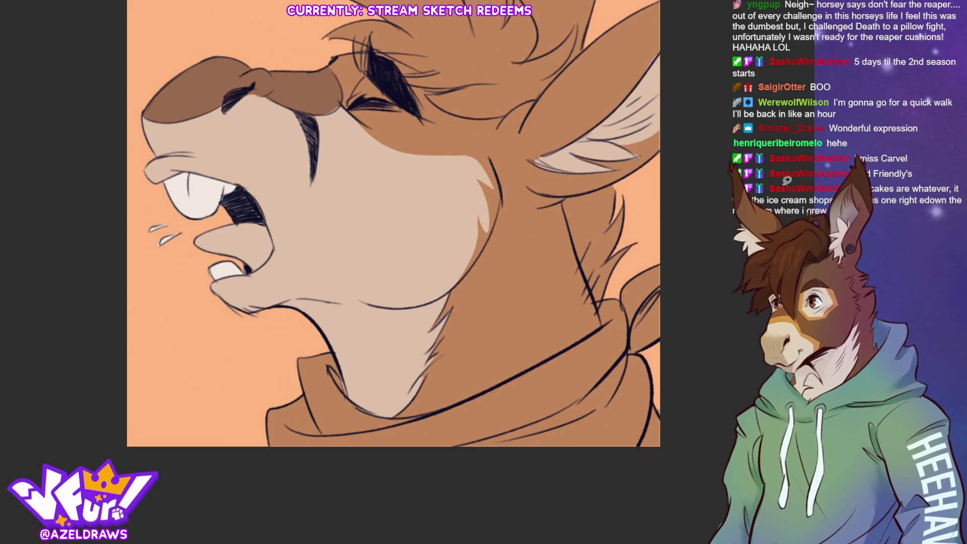
# Step: Lasso-fill the area below the chin and the hood collar around the neck with darker brown
pyautogui.moveTo(245, 466)
pyautogui.mouseDown()
pyautogui.moveTo(297, 345)
pyautogui.moveTo(337, 350)
pyautogui.moveTo(352, 396)
pyautogui.moveTo(376, 412)
pyautogui.moveTo(428, 414)
pyautogui.moveTo(559, 383)
pyautogui.moveTo(318, 494)
pyautogui.mouseUp()
pyautogui.moveTo(474, 397)
pyautogui.mouseDown()
pyautogui.moveTo(596, 330)
pyautogui.moveTo(551, 486)
pyautogui.moveTo(463, 482)
pyautogui.mouseUp()
pyautogui.moveTo(596, 333)
pyautogui.mouseDown()
pyautogui.moveTo(610, 296)
pyautogui.moveTo(707, 363)
pyautogui.mouseUp()
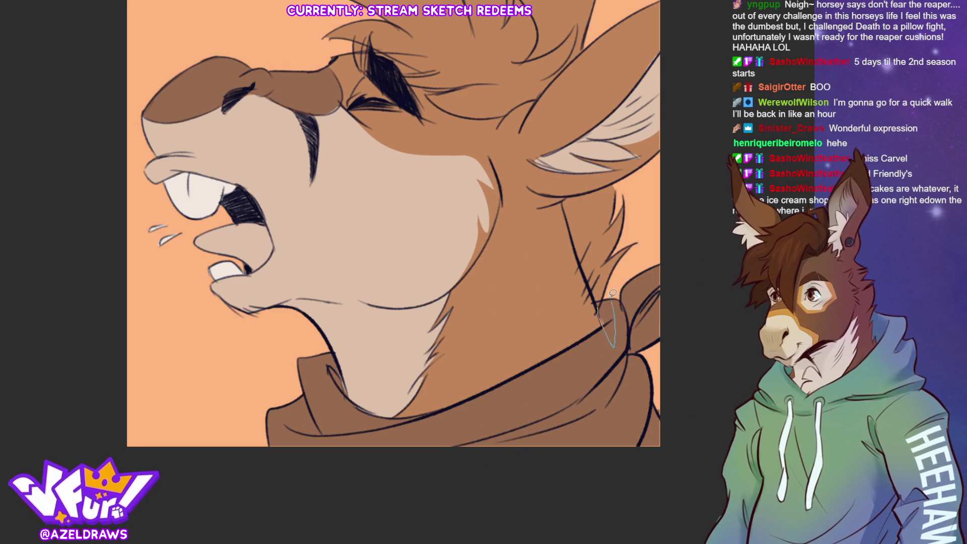
pyautogui.scroll(3, 400, 269)
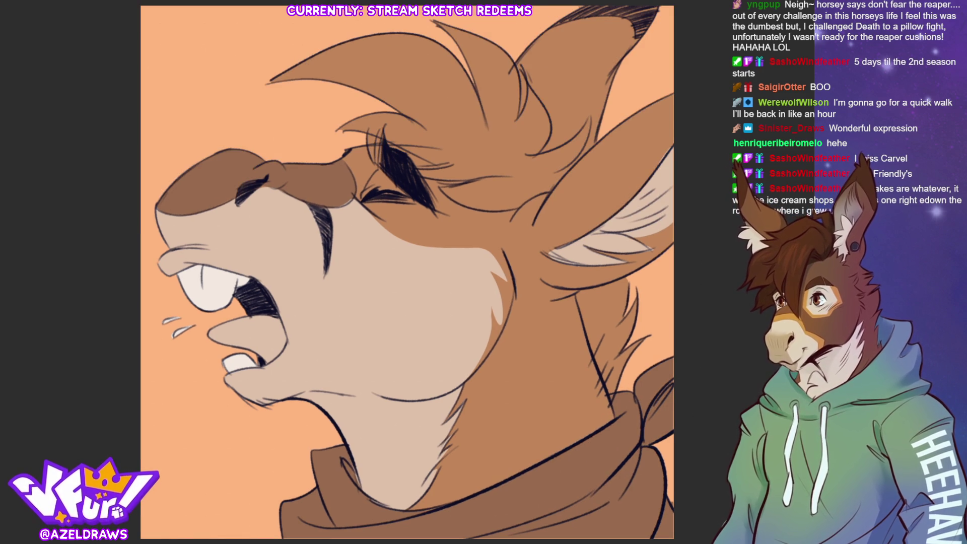
pyautogui.scroll(-2, 406, 272)
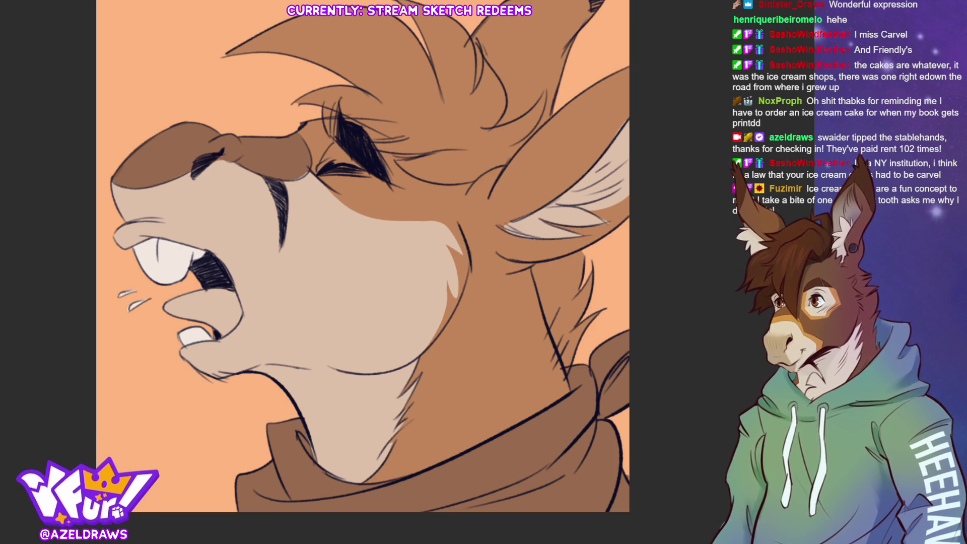
pyautogui.moveTo(633, 191); pyautogui.dragTo(592, 281)
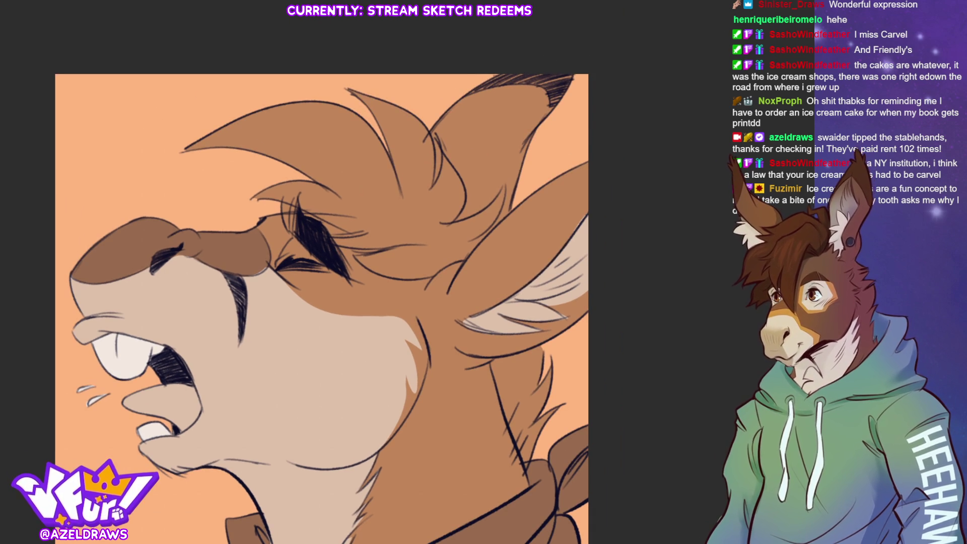
pyautogui.moveTo(543, 340); pyautogui.dragTo(628, 279)
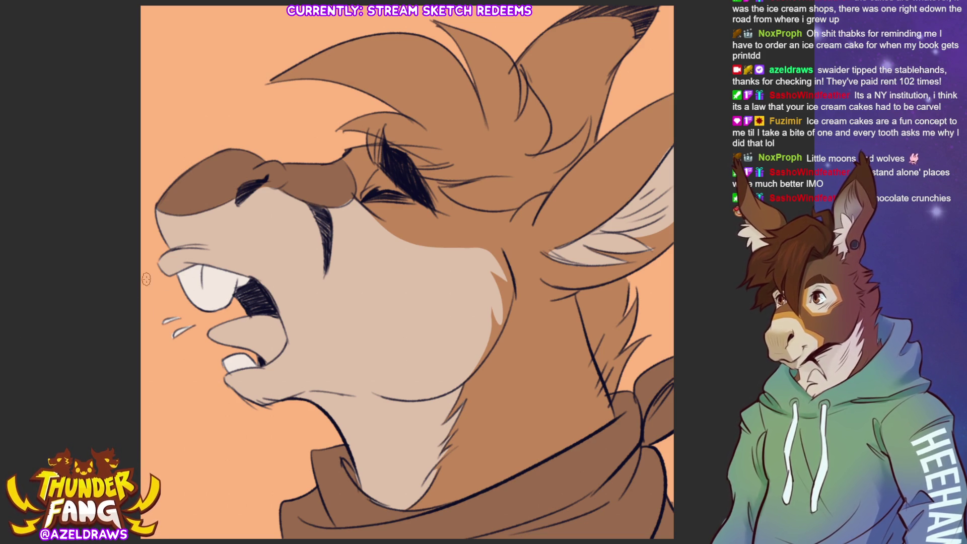
# Step: Shade the upper tooth grey, darken the inner mouth and tongue, and shade the brow and eye
pyautogui.moveTo(179, 276); pyautogui.dragTo(247, 275)
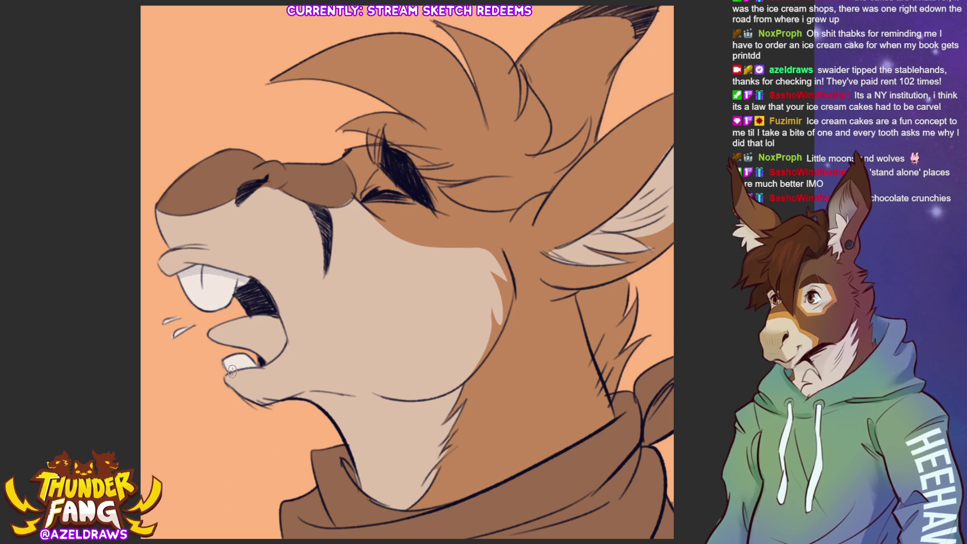
pyautogui.moveTo(250, 322)
pyautogui.mouseDown()
pyautogui.moveTo(266, 329)
pyautogui.moveTo(272, 361)
pyautogui.moveTo(282, 335)
pyautogui.moveTo(267, 323)
pyautogui.moveTo(241, 322)
pyautogui.moveTo(261, 336)
pyautogui.moveTo(236, 328)
pyautogui.moveTo(263, 348)
pyautogui.moveTo(273, 381)
pyautogui.mouseUp()
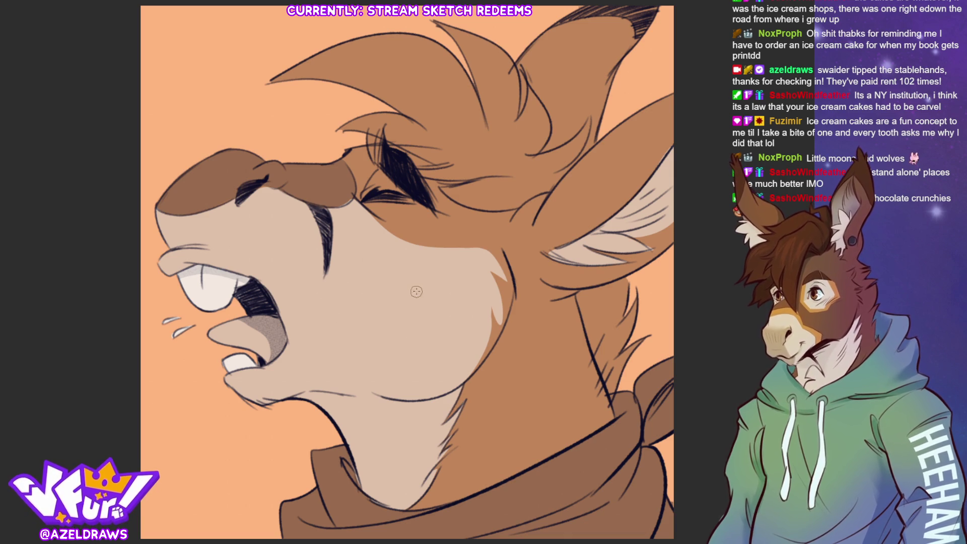
pyautogui.moveTo(373, 168)
pyautogui.mouseDown()
pyautogui.moveTo(371, 179)
pyautogui.moveTo(375, 171)
pyautogui.mouseUp()
pyautogui.moveTo(341, 130)
pyautogui.mouseDown()
pyautogui.moveTo(464, 182)
pyautogui.moveTo(488, 170)
pyautogui.mouseUp()
pyautogui.moveTo(426, 184)
pyautogui.mouseDown()
pyautogui.moveTo(476, 208)
pyautogui.moveTo(537, 199)
pyautogui.mouseUp()
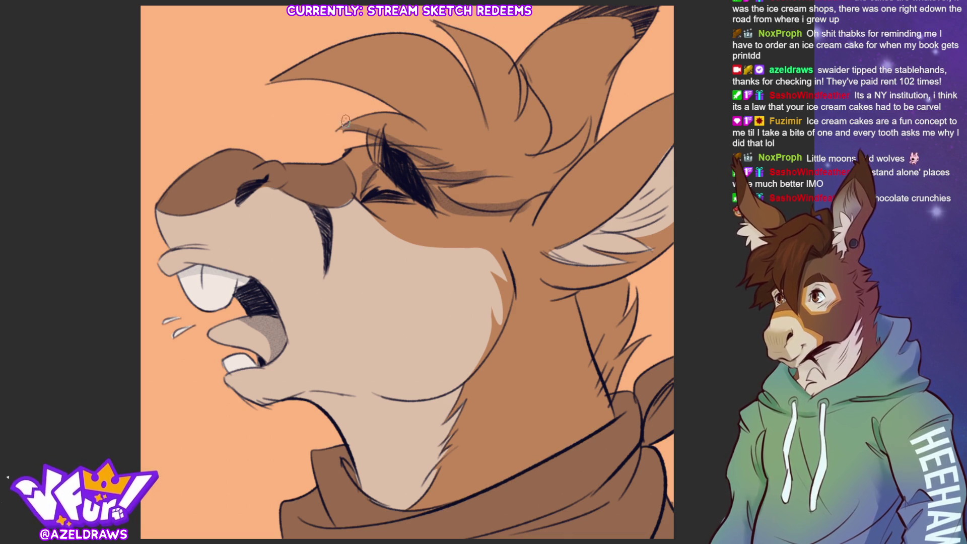
# Step: Shade the hair tufts darker, add dark brown on the neck and grey under the chin
pyautogui.moveTo(305, 72); pyautogui.dragTo(409, 121)
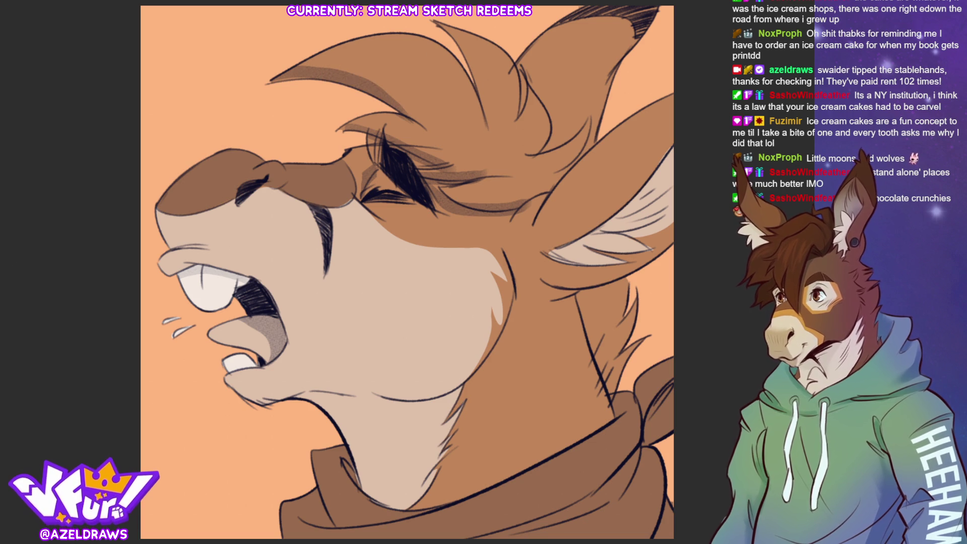
pyautogui.hotkey('ctrl', 'z')
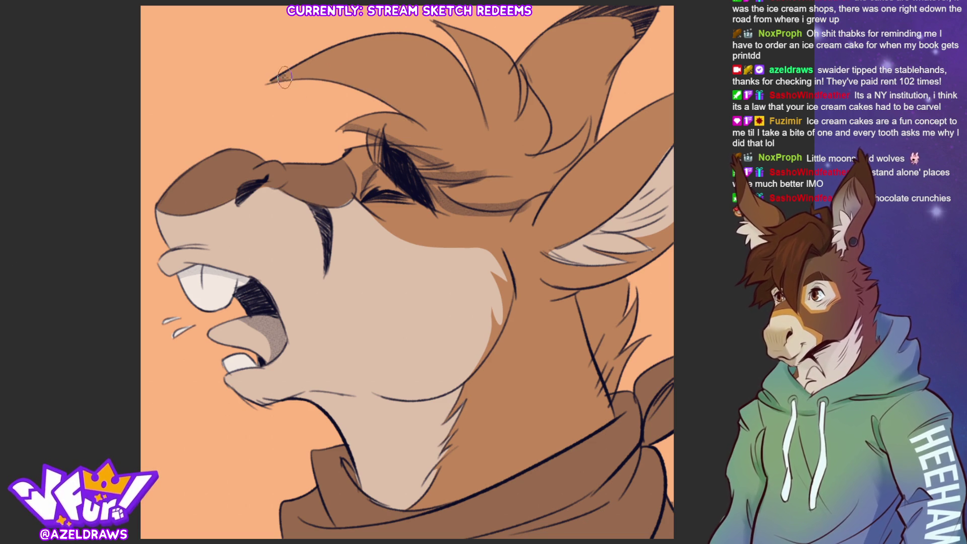
pyautogui.moveTo(272, 73); pyautogui.dragTo(410, 118)
pyautogui.moveTo(451, 31); pyautogui.dragTo(485, 121)
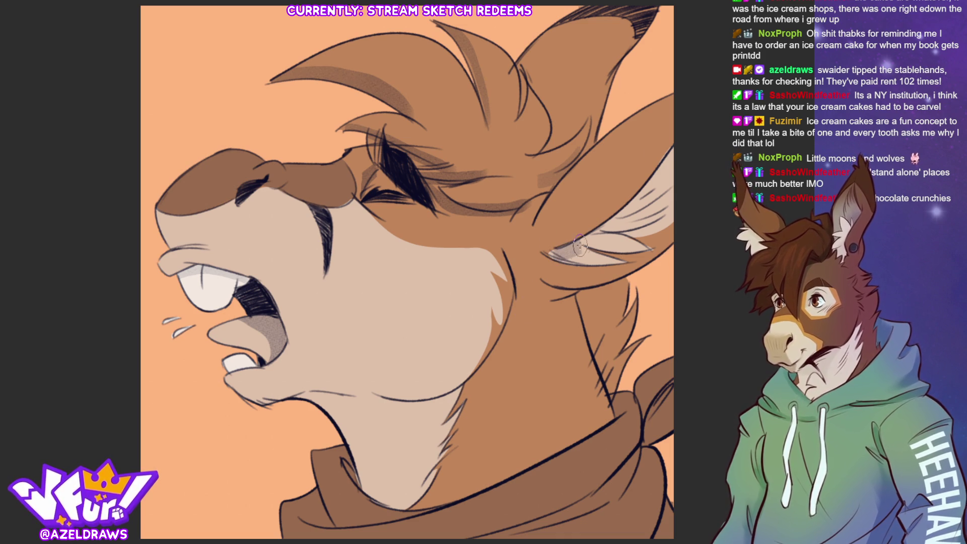
pyautogui.moveTo(577, 313)
pyautogui.mouseDown()
pyautogui.moveTo(556, 302)
pyautogui.moveTo(597, 286)
pyautogui.mouseUp()
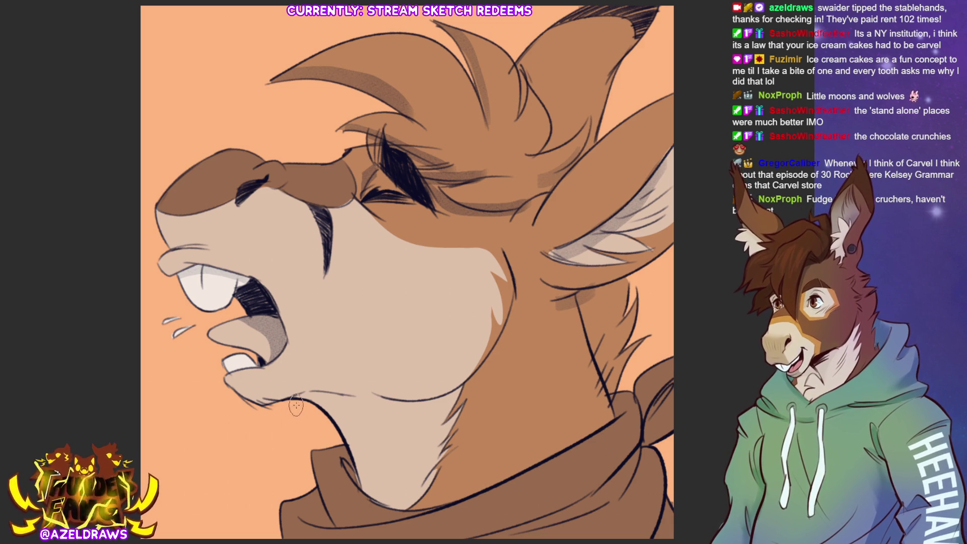
pyautogui.moveTo(331, 401)
pyautogui.mouseDown()
pyautogui.moveTo(403, 411)
pyautogui.moveTo(456, 398)
pyautogui.moveTo(327, 418)
pyautogui.moveTo(383, 438)
pyautogui.moveTo(350, 444)
pyautogui.moveTo(373, 504)
pyautogui.moveTo(433, 508)
pyautogui.mouseUp()
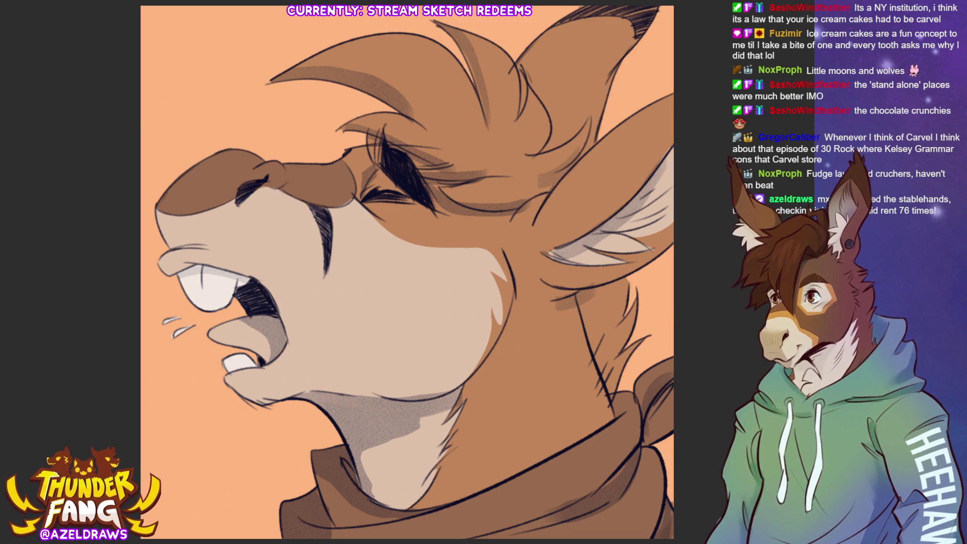
# Step: Make a test dark brown brush stroke on the orange background beside the head
pyautogui.moveTo(174, 55); pyautogui.dragTo(152, 140)
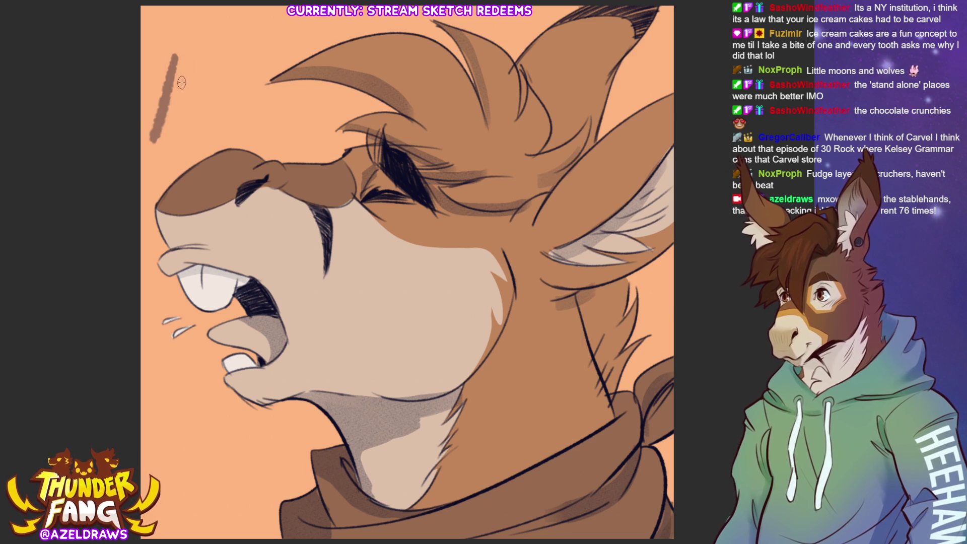
# Step: Remove the test stroke and hand-letter 'HEEHAW!' across the top-left of the background
pyautogui.hotkey('ctrl', 'z')
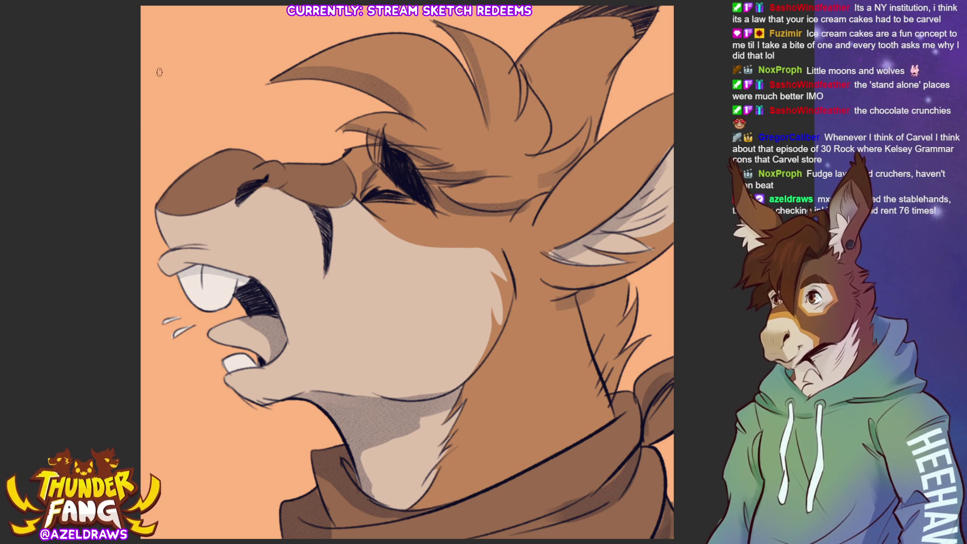
pyautogui.moveTo(154, 75); pyautogui.dragTo(156, 141)
pyautogui.moveTo(179, 55); pyautogui.dragTo(167, 134)
pyautogui.moveTo(142, 118); pyautogui.dragTo(173, 97)
pyautogui.moveTo(189, 43)
pyautogui.mouseDown()
pyautogui.moveTo(181, 117)
pyautogui.moveTo(218, 88)
pyautogui.moveTo(209, 69)
pyautogui.mouseUp()
pyautogui.moveTo(173, 61)
pyautogui.mouseDown()
pyautogui.moveTo(198, 45)
pyautogui.moveTo(218, 78)
pyautogui.moveTo(249, 80)
pyautogui.moveTo(247, 47)
pyautogui.moveTo(262, 23)
pyautogui.moveTo(263, 86)
pyautogui.mouseUp()
pyautogui.moveTo(292, 18)
pyautogui.mouseDown()
pyautogui.moveTo(287, 63)
pyautogui.moveTo(295, 48)
pyautogui.mouseUp()
pyautogui.moveTo(323, 18); pyautogui.dragTo(309, 76)
pyautogui.moveTo(325, 18)
pyautogui.mouseDown()
pyautogui.moveTo(335, 48)
pyautogui.moveTo(343, 38)
pyautogui.mouseUp()
pyautogui.moveTo(350, 17)
pyautogui.mouseDown()
pyautogui.moveTo(356, 38)
pyautogui.moveTo(366, 37)
pyautogui.mouseUp()
pyautogui.moveTo(360, 7)
pyautogui.mouseDown()
pyautogui.moveTo(370, 35)
pyautogui.moveTo(388, 32)
pyautogui.mouseUp()
pyautogui.moveTo(417, 13); pyautogui.dragTo(409, 32)
# Step: Letter a second line reading 'HEEH' below the first HEEHAW
pyautogui.moveTo(198, 137)
pyautogui.mouseDown()
pyautogui.moveTo(189, 171)
pyautogui.moveTo(206, 157)
pyautogui.mouseUp()
pyautogui.moveTo(193, 160); pyautogui.dragTo(206, 151)
pyautogui.moveTo(235, 121)
pyautogui.mouseDown()
pyautogui.moveTo(225, 149)
pyautogui.moveTo(236, 162)
pyautogui.moveTo(291, 159)
pyautogui.mouseUp()
pyautogui.moveTo(298, 114)
pyautogui.mouseDown()
pyautogui.moveTo(275, 151)
pyautogui.moveTo(320, 112)
pyautogui.mouseUp()
pyautogui.moveTo(337, 103); pyautogui.dragTo(316, 160)
pyautogui.hotkey('ctrl', 'z')
pyautogui.moveTo(313, 106); pyautogui.dragTo(303, 162)
pyautogui.moveTo(336, 100)
pyautogui.mouseDown()
pyautogui.moveTo(322, 163)
pyautogui.moveTo(332, 143)
pyautogui.mouseUp()
pyautogui.moveTo(330, 162)
pyautogui.mouseDown()
pyautogui.moveTo(361, 102)
pyautogui.moveTo(333, 153)
pyautogui.mouseUp()
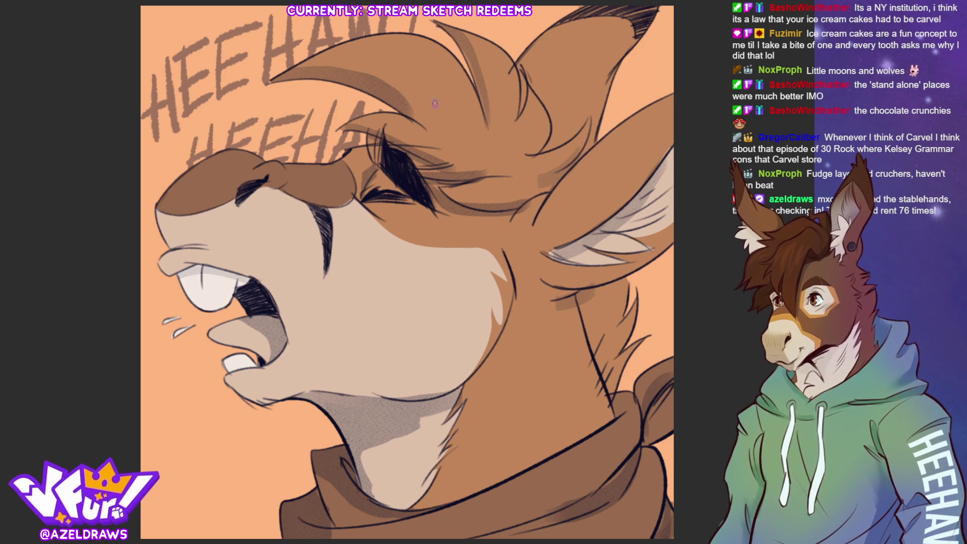
# Step: Letter 'EEHAW' at the lower left beside the mouth
pyautogui.moveTo(169, 419); pyautogui.dragTo(145, 462)
pyautogui.moveTo(152, 405)
pyautogui.mouseDown()
pyautogui.moveTo(143, 426)
pyautogui.moveTo(162, 453)
pyautogui.moveTo(149, 435)
pyautogui.mouseUp()
pyautogui.hotkey('ctrl', 'z')
pyautogui.hotkey('ctrl', 'z')
pyautogui.moveTo(177, 388)
pyautogui.mouseDown()
pyautogui.moveTo(166, 434)
pyautogui.moveTo(190, 383)
pyautogui.moveTo(195, 445)
pyautogui.mouseUp()
pyautogui.moveTo(229, 375); pyautogui.dragTo(218, 429)
pyautogui.moveTo(247, 395)
pyautogui.mouseDown()
pyautogui.moveTo(242, 431)
pyautogui.moveTo(261, 406)
pyautogui.mouseUp()
pyautogui.moveTo(260, 426)
pyautogui.mouseDown()
pyautogui.moveTo(277, 405)
pyautogui.moveTo(296, 429)
pyautogui.mouseUp()
pyautogui.moveTo(291, 401)
pyautogui.mouseDown()
pyautogui.moveTo(303, 428)
pyautogui.moveTo(317, 432)
pyautogui.mouseUp()
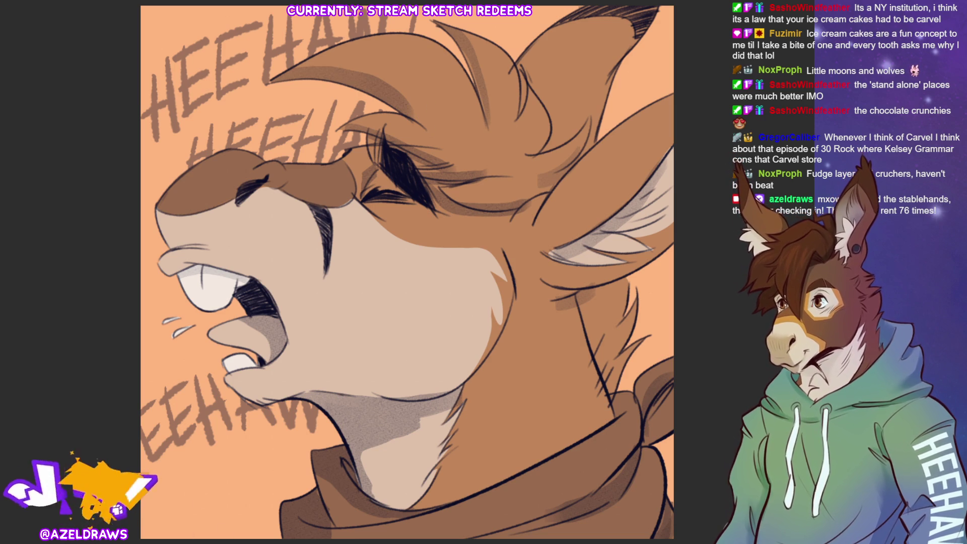
# Step: Letter another 'HEEH' line below the EEHAW lettering
pyautogui.scroll(-3, 377, 362)
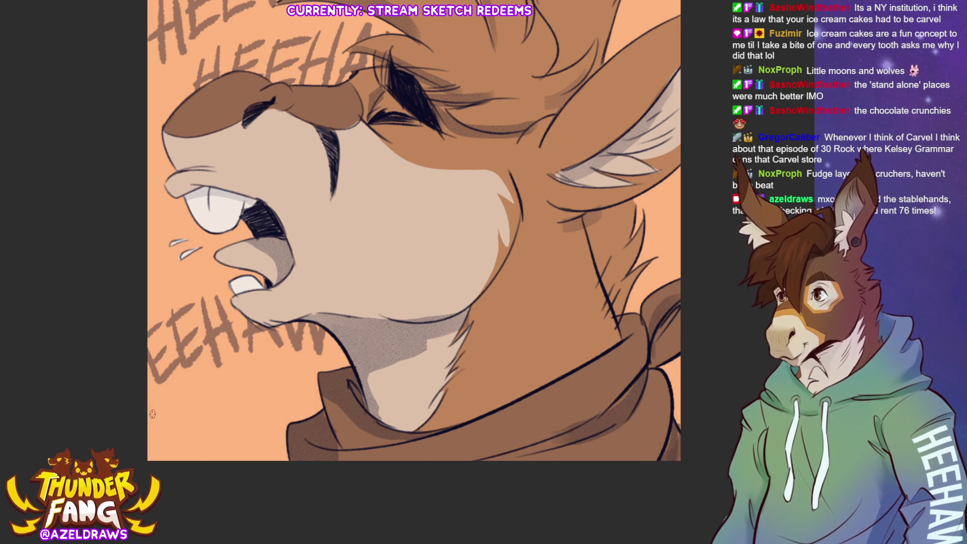
pyautogui.moveTo(158, 403)
pyautogui.mouseDown()
pyautogui.moveTo(152, 434)
pyautogui.moveTo(174, 434)
pyautogui.mouseUp()
pyautogui.moveTo(156, 429); pyautogui.dragTo(187, 419)
pyautogui.moveTo(219, 387); pyautogui.dragTo(194, 451)
pyautogui.moveTo(186, 434); pyautogui.dragTo(222, 428)
pyautogui.moveTo(182, 403); pyautogui.dragTo(216, 414)
pyautogui.moveTo(201, 388); pyautogui.dragTo(260, 433)
pyautogui.moveTo(234, 418)
pyautogui.mouseDown()
pyautogui.moveTo(265, 403)
pyautogui.moveTo(254, 382)
pyautogui.mouseUp()
pyautogui.moveTo(277, 372)
pyautogui.mouseDown()
pyautogui.moveTo(261, 443)
pyautogui.moveTo(288, 434)
pyautogui.mouseUp()
pyautogui.moveTo(260, 411); pyautogui.dragTo(292, 399)
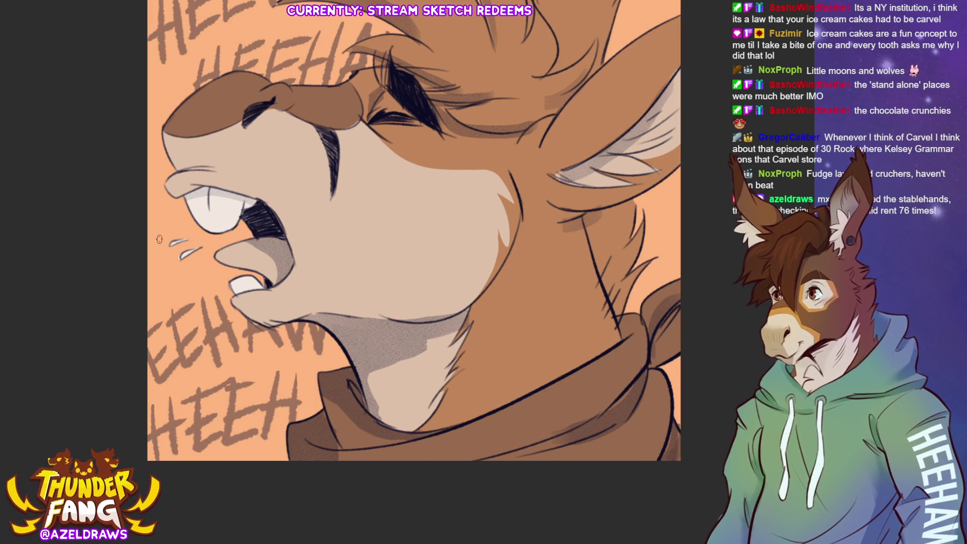
# Step: Fit the whole drawing in the window and start red blush strokes on the cheek
pyautogui.hotkey('ctrl', '0')
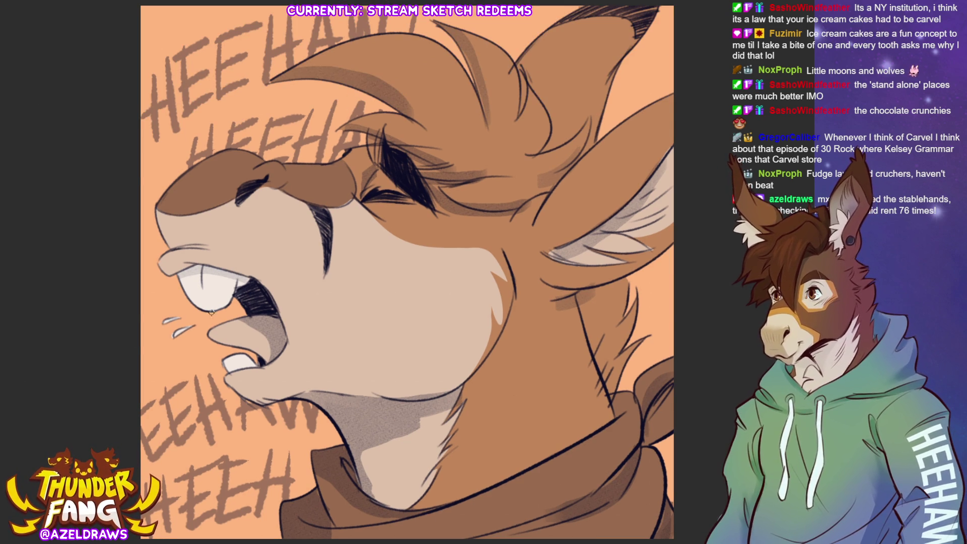
pyautogui.moveTo(373, 243)
pyautogui.mouseDown()
pyautogui.moveTo(423, 211)
pyautogui.moveTo(381, 247)
pyautogui.mouseUp()
pyautogui.moveTo(436, 220)
pyautogui.mouseDown()
pyautogui.moveTo(396, 245)
pyautogui.moveTo(418, 232)
pyautogui.mouseUp()
# Step: Finish the red blush hatching under the eye and sign the bottom-right corner
pyautogui.moveTo(447, 230)
pyautogui.mouseDown()
pyautogui.moveTo(417, 246)
pyautogui.moveTo(376, 231)
pyautogui.moveTo(398, 218)
pyautogui.mouseUp()
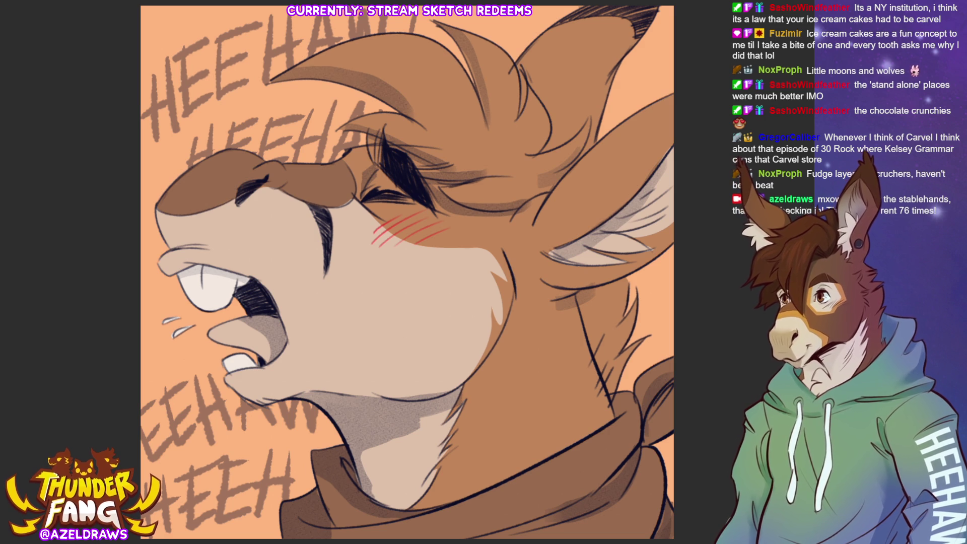
pyautogui.moveTo(603, 524); pyautogui.dragTo(617, 347)
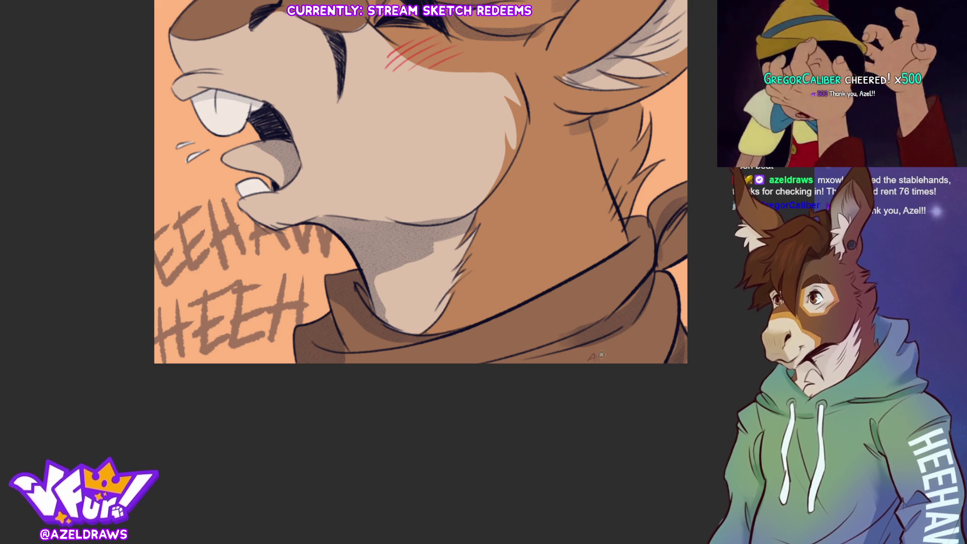
pyautogui.moveTo(588, 360); pyautogui.dragTo(647, 361)
pyautogui.hotkey('ctrl', '0')
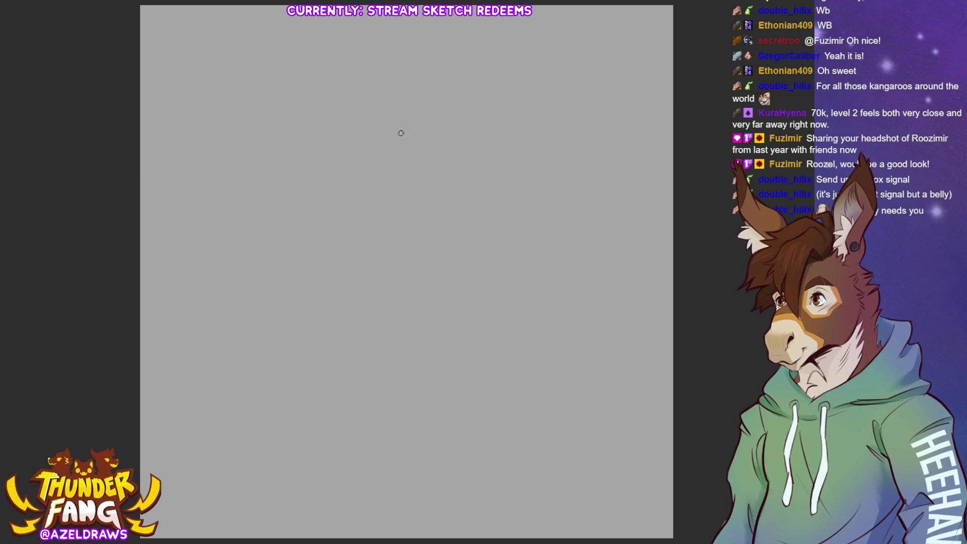
# Step: Sketch the head circle, back of the head, jaw and snout curve
pyautogui.moveTo(347, 82)
pyautogui.mouseDown()
pyautogui.moveTo(339, 153)
pyautogui.moveTo(353, 75)
pyautogui.moveTo(345, 151)
pyautogui.mouseUp()
pyautogui.moveTo(291, 63)
pyautogui.mouseDown()
pyautogui.moveTo(290, 101)
pyautogui.moveTo(306, 100)
pyautogui.moveTo(316, 76)
pyautogui.moveTo(293, 151)
pyautogui.moveTo(335, 149)
pyautogui.moveTo(301, 139)
pyautogui.moveTo(313, 101)
pyautogui.moveTo(349, 75)
pyautogui.moveTo(388, 104)
pyautogui.mouseUp()
pyautogui.moveTo(370, 100)
pyautogui.mouseDown()
pyautogui.moveTo(410, 95)
pyautogui.moveTo(398, 184)
pyautogui.moveTo(426, 114)
pyautogui.moveTo(387, 164)
pyautogui.mouseUp()
pyautogui.moveTo(398, 122)
pyautogui.mouseDown()
pyautogui.moveTo(361, 229)
pyautogui.moveTo(461, 197)
pyautogui.mouseUp()
pyautogui.moveTo(383, 103)
pyautogui.mouseDown()
pyautogui.moveTo(448, 113)
pyautogui.moveTo(481, 136)
pyautogui.mouseUp()
# Step: Rough in the round torso with its belly curve and side
pyautogui.moveTo(421, 123)
pyautogui.mouseDown()
pyautogui.moveTo(411, 246)
pyautogui.moveTo(486, 194)
pyautogui.mouseUp()
pyautogui.moveTo(387, 101); pyautogui.dragTo(473, 134)
pyautogui.moveTo(356, 212)
pyautogui.mouseDown()
pyautogui.moveTo(370, 236)
pyautogui.moveTo(471, 246)
pyautogui.mouseUp()
pyautogui.moveTo(469, 126)
pyautogui.mouseDown()
pyautogui.moveTo(489, 237)
pyautogui.moveTo(486, 204)
pyautogui.mouseUp()
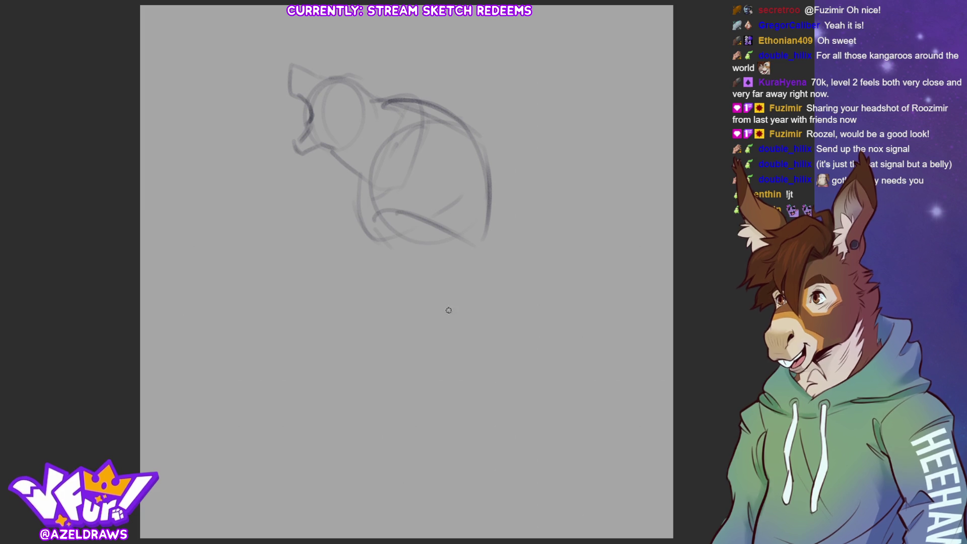
# Step: Draw the long back curve down to a bent knee and folded lower leg
pyautogui.moveTo(353, 127)
pyautogui.mouseDown()
pyautogui.moveTo(401, 139)
pyautogui.moveTo(510, 366)
pyautogui.mouseUp()
pyautogui.moveTo(471, 187); pyautogui.dragTo(518, 370)
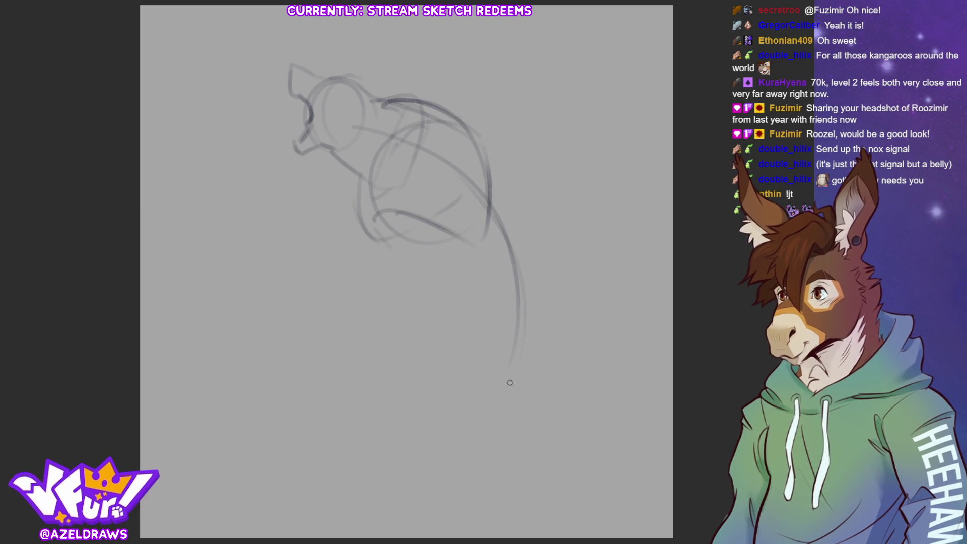
pyautogui.moveTo(471, 278); pyautogui.dragTo(538, 282)
pyautogui.moveTo(519, 286)
pyautogui.mouseDown()
pyautogui.moveTo(463, 317)
pyautogui.moveTo(520, 305)
pyautogui.mouseUp()
pyautogui.moveTo(468, 336)
pyautogui.mouseDown()
pyautogui.moveTo(511, 285)
pyautogui.moveTo(463, 289)
pyautogui.mouseUp()
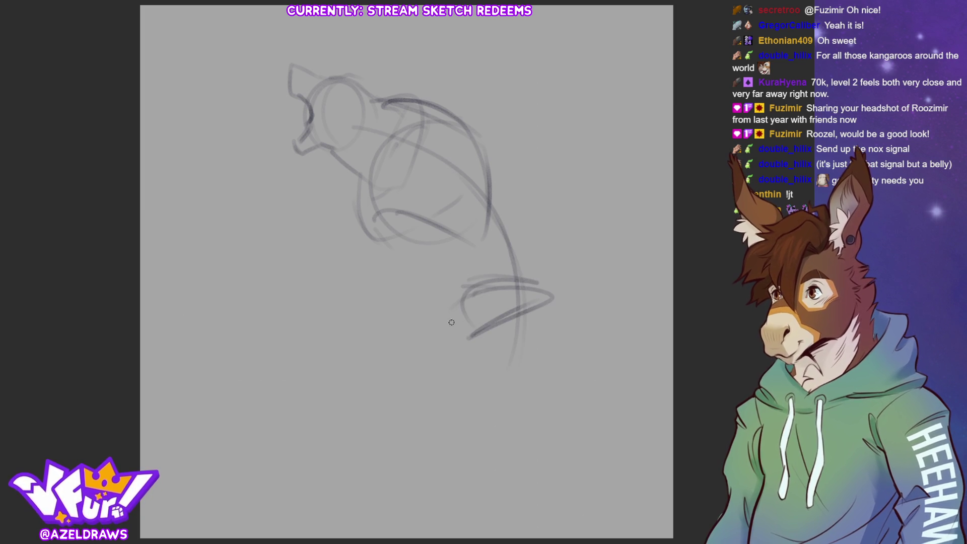
pyautogui.moveTo(473, 340); pyautogui.dragTo(461, 408)
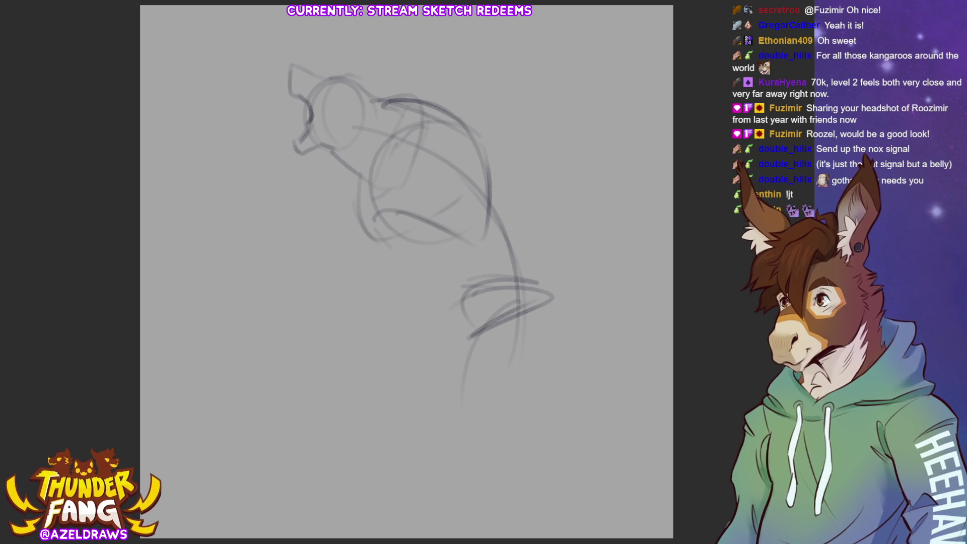
pyautogui.moveTo(436, 428); pyautogui.dragTo(491, 325)
pyautogui.moveTo(555, 296); pyautogui.dragTo(578, 311)
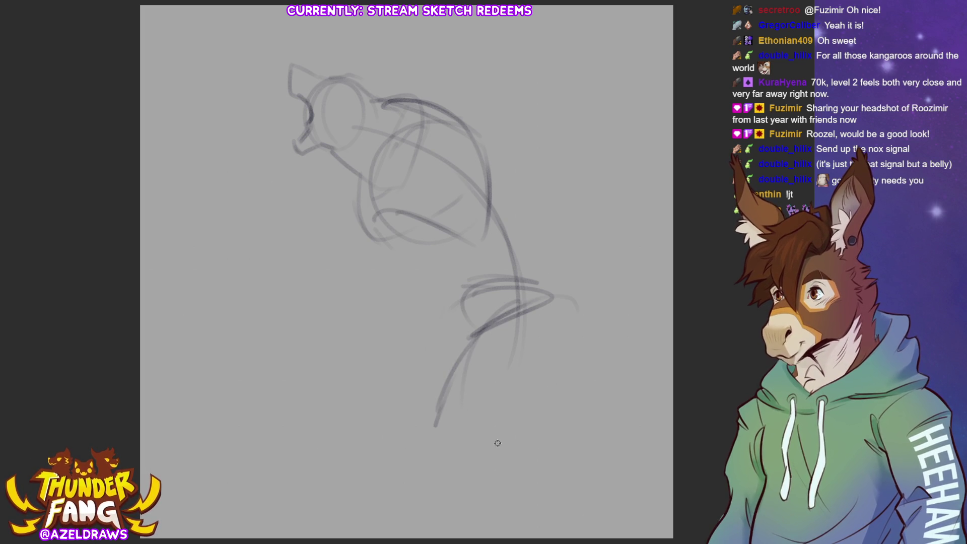
pyautogui.hotkey('ctrl', 'z')
pyautogui.hotkey('ctrl', 'z')
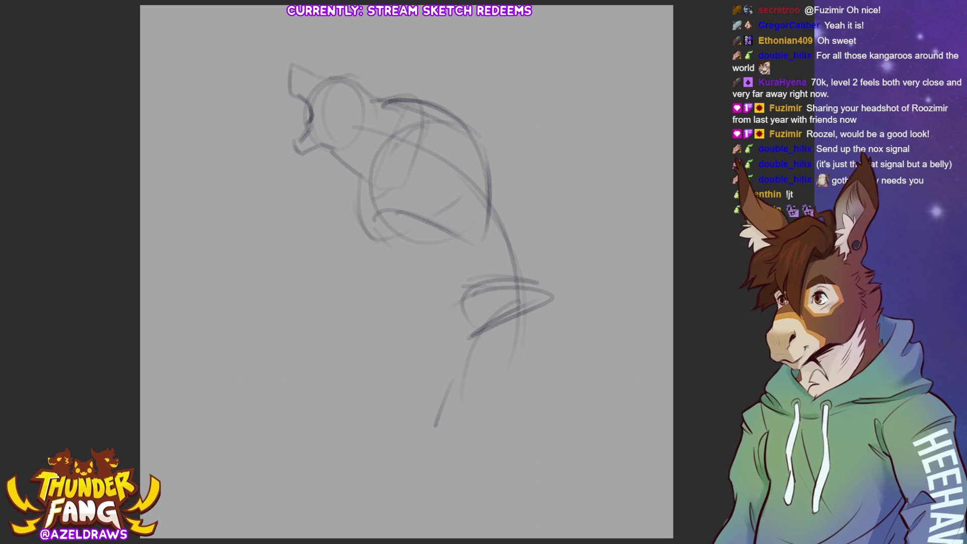
pyautogui.moveTo(446, 372)
pyautogui.mouseDown()
pyautogui.moveTo(554, 299)
pyautogui.moveTo(426, 420)
pyautogui.moveTo(508, 427)
pyautogui.moveTo(560, 320)
pyautogui.moveTo(478, 295)
pyautogui.moveTo(439, 299)
pyautogui.mouseUp()
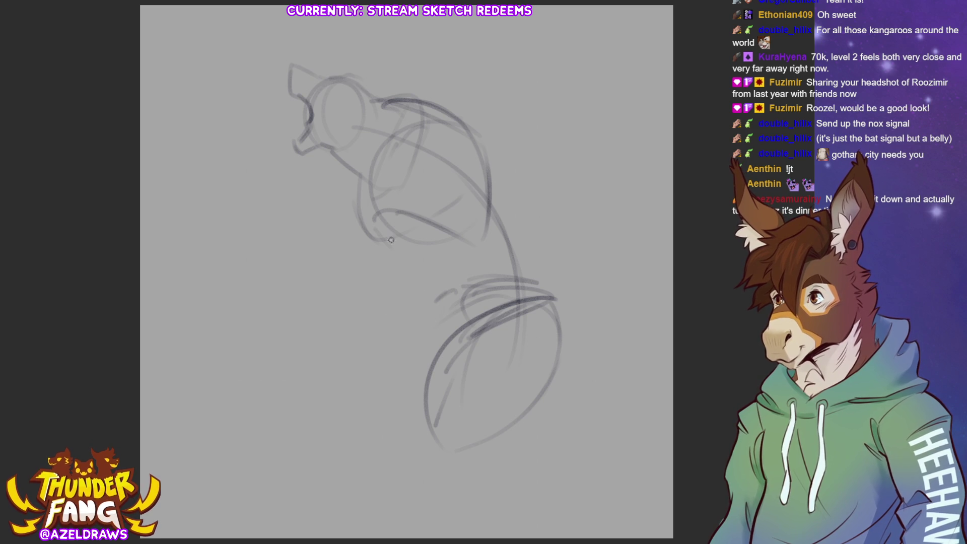
# Step: Sketch an arm curving down toward the knee, with the forearm extending left
pyautogui.moveTo(403, 245)
pyautogui.mouseDown()
pyautogui.moveTo(400, 309)
pyautogui.moveTo(503, 305)
pyautogui.mouseUp()
pyautogui.moveTo(428, 333); pyautogui.dragTo(523, 282)
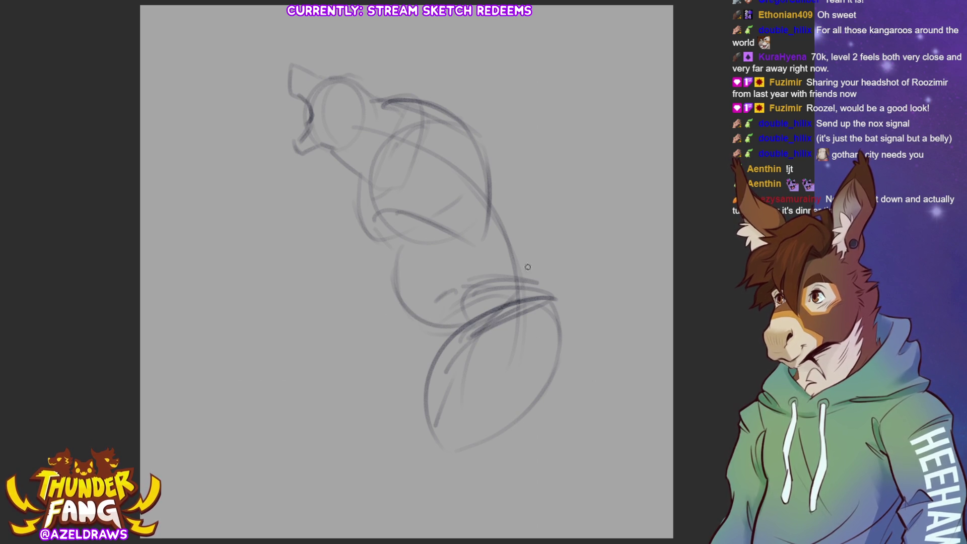
pyautogui.moveTo(491, 238)
pyautogui.mouseDown()
pyautogui.moveTo(542, 234)
pyautogui.moveTo(551, 297)
pyautogui.mouseUp()
pyautogui.moveTo(393, 263); pyautogui.dragTo(402, 337)
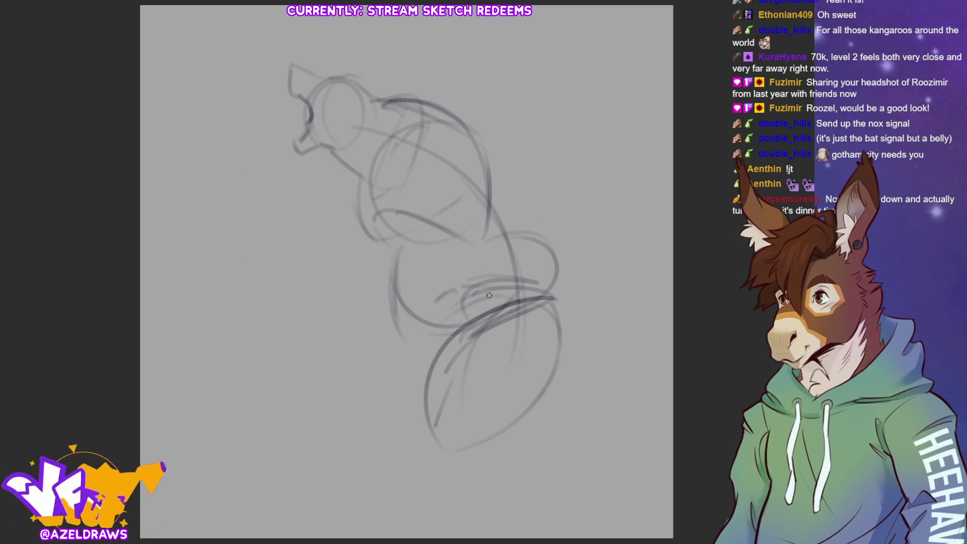
pyautogui.moveTo(395, 291); pyautogui.dragTo(350, 340)
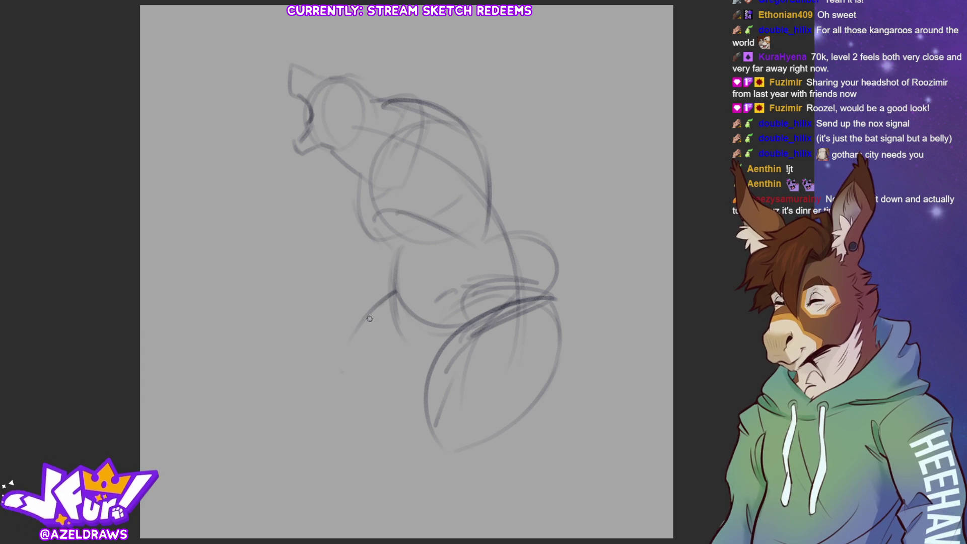
# Step: Outline the lower leg oval, the lower leg lines and the rear foot at lower right
pyautogui.moveTo(393, 290)
pyautogui.mouseDown()
pyautogui.moveTo(314, 347)
pyautogui.moveTo(456, 370)
pyautogui.mouseUp()
pyautogui.moveTo(486, 323)
pyautogui.mouseDown()
pyautogui.moveTo(319, 345)
pyautogui.moveTo(422, 377)
pyautogui.mouseUp()
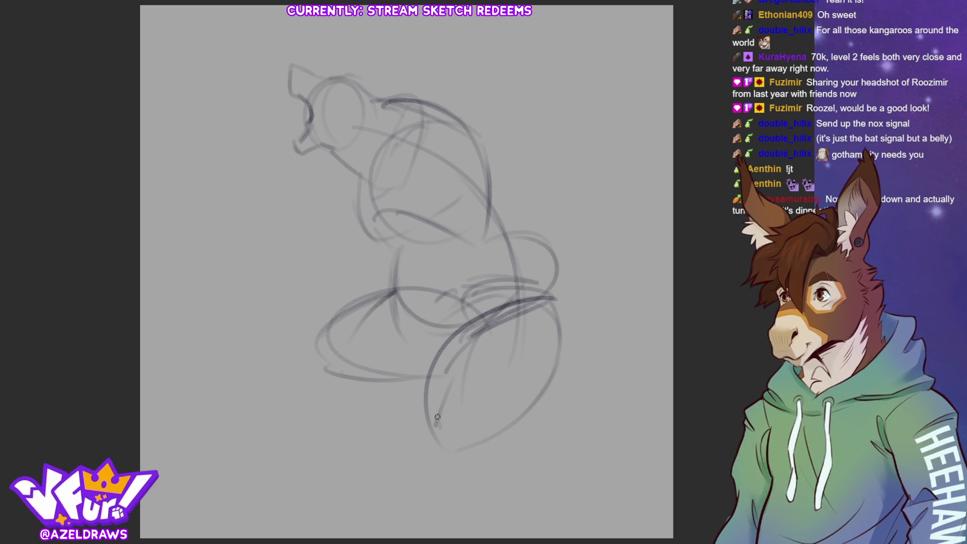
pyautogui.moveTo(492, 410); pyautogui.dragTo(551, 431)
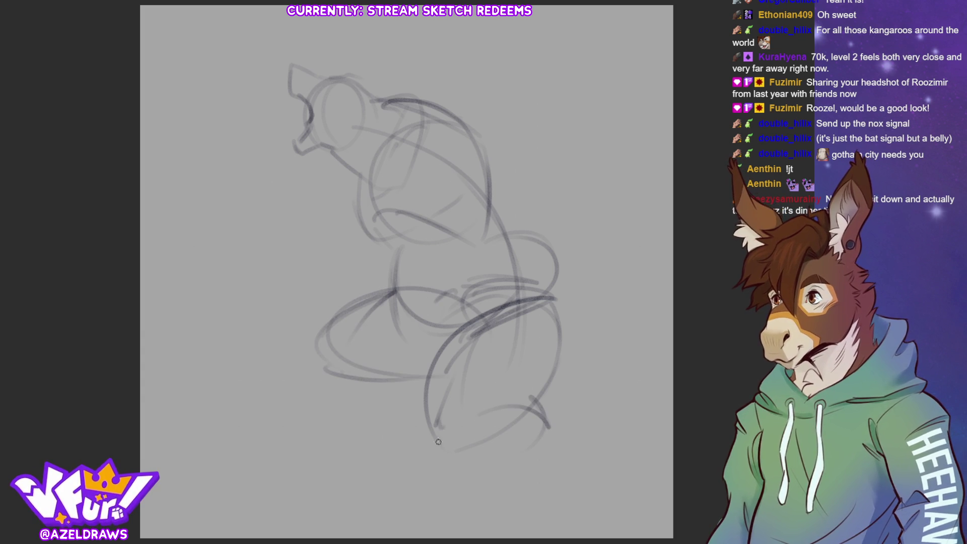
pyautogui.moveTo(459, 451); pyautogui.dragTo(486, 460)
pyautogui.moveTo(306, 366); pyautogui.dragTo(347, 414)
pyautogui.moveTo(360, 377); pyautogui.dragTo(388, 398)
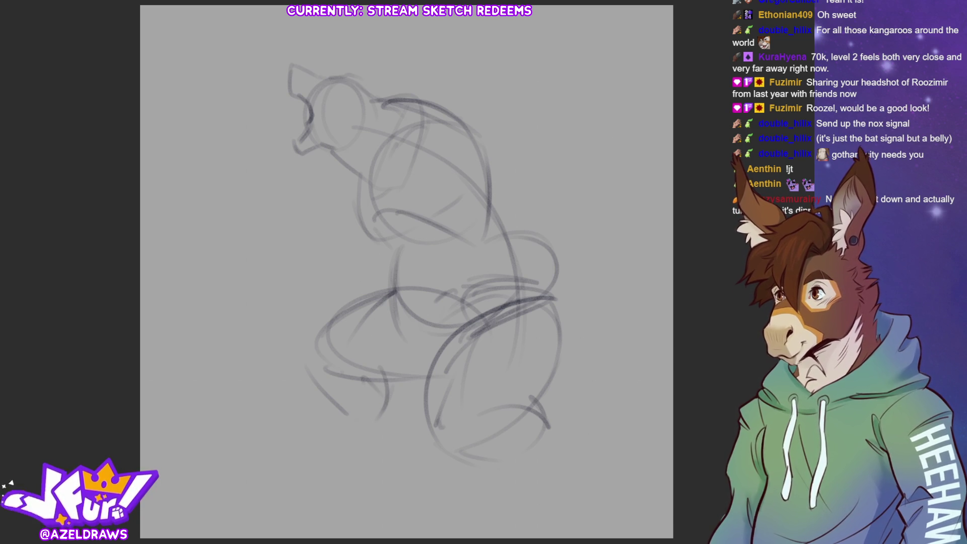
pyautogui.moveTo(393, 378); pyautogui.dragTo(384, 424)
pyautogui.moveTo(332, 382)
pyautogui.mouseDown()
pyautogui.moveTo(346, 405)
pyautogui.moveTo(344, 459)
pyautogui.mouseUp()
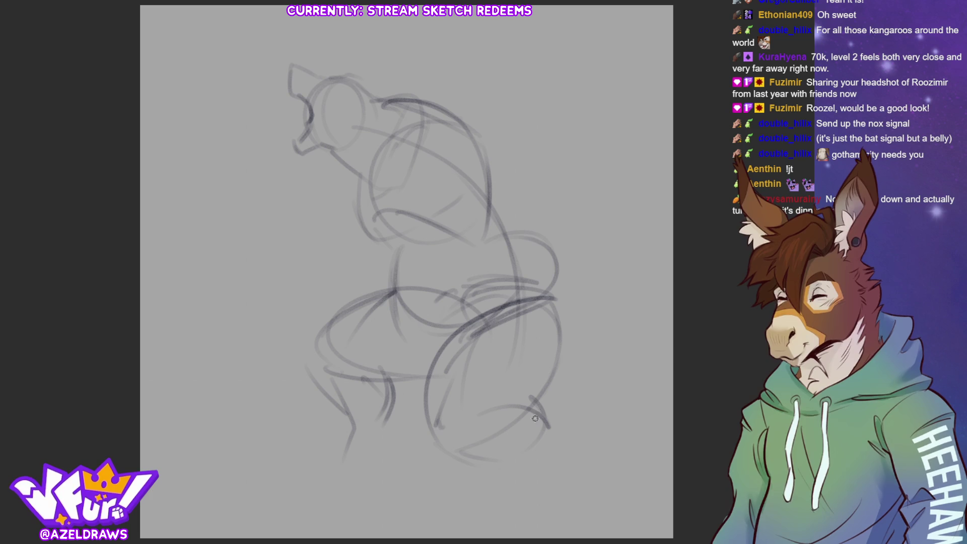
pyautogui.moveTo(450, 453); pyautogui.dragTo(552, 452)
pyautogui.moveTo(504, 406); pyautogui.dragTo(586, 450)
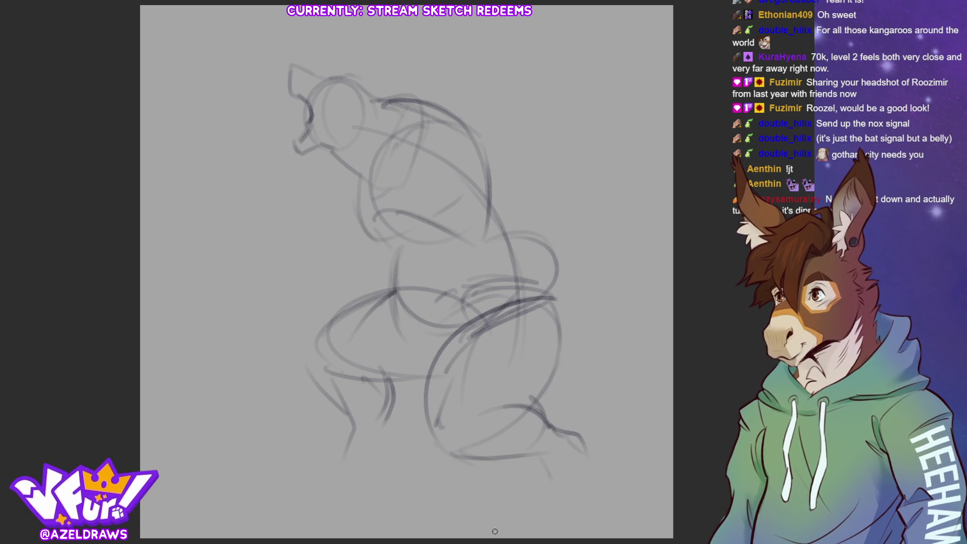
# Step: Strengthen the side and back contour and sketch a bent arm folded over the torso
pyautogui.moveTo(399, 247)
pyautogui.mouseDown()
pyautogui.moveTo(389, 302)
pyautogui.moveTo(425, 333)
pyautogui.moveTo(467, 328)
pyautogui.mouseUp()
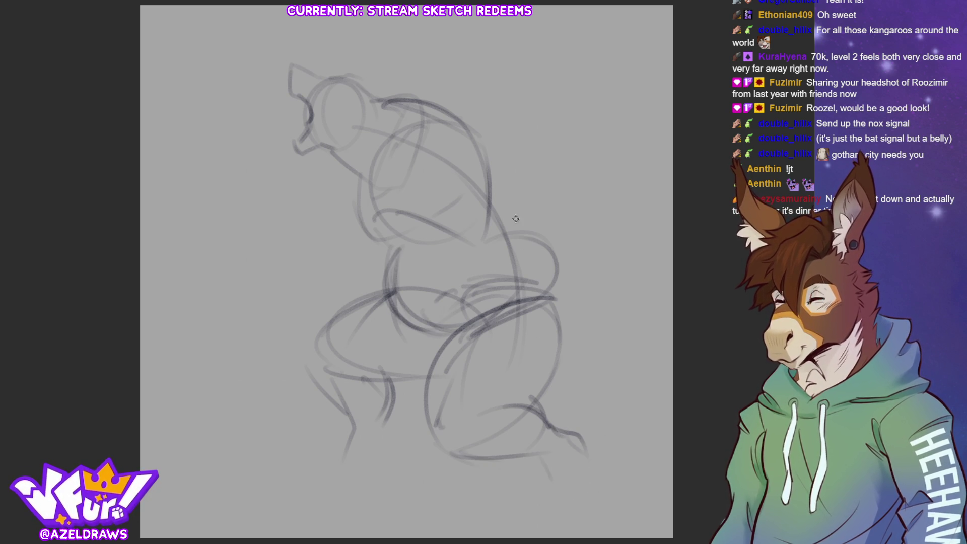
pyautogui.moveTo(484, 147); pyautogui.dragTo(542, 287)
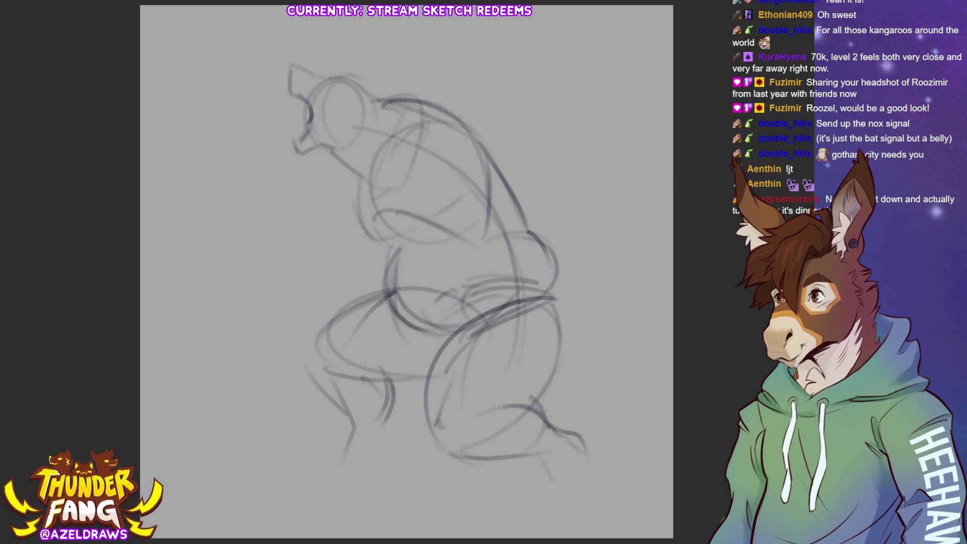
pyautogui.moveTo(427, 149); pyautogui.dragTo(416, 196)
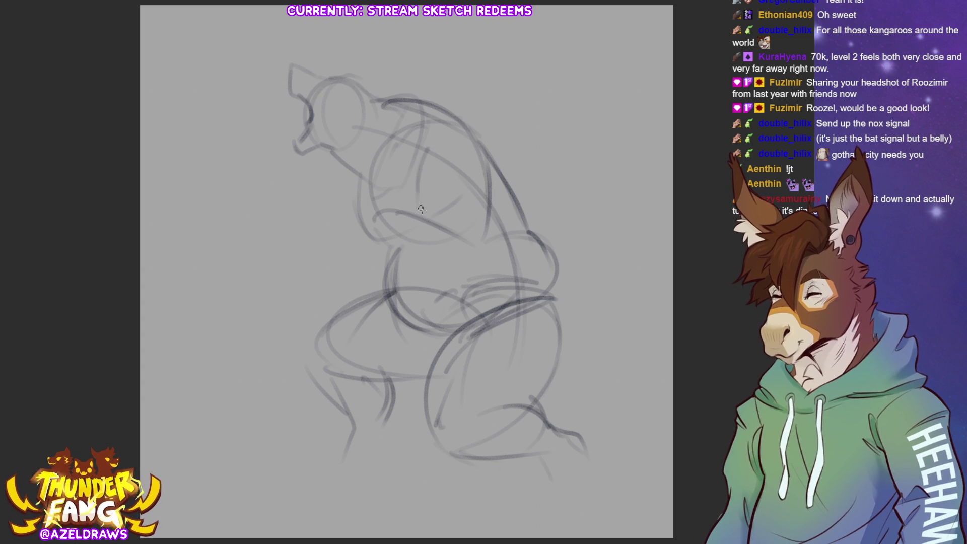
pyautogui.moveTo(468, 135)
pyautogui.mouseDown()
pyautogui.moveTo(409, 201)
pyautogui.moveTo(476, 199)
pyautogui.mouseUp()
pyautogui.moveTo(476, 163); pyautogui.dragTo(419, 199)
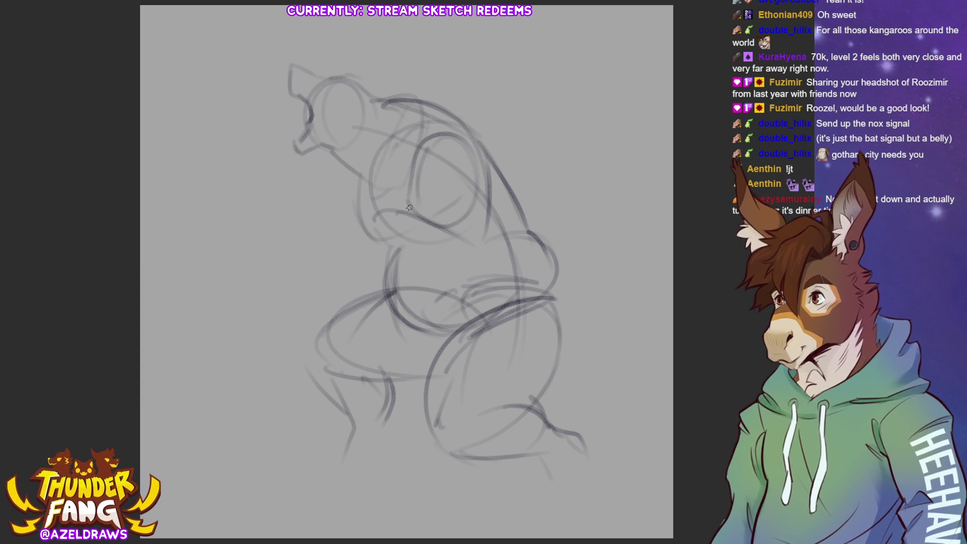
pyautogui.moveTo(357, 226)
pyautogui.mouseDown()
pyautogui.moveTo(360, 259)
pyautogui.moveTo(312, 324)
pyautogui.mouseUp()
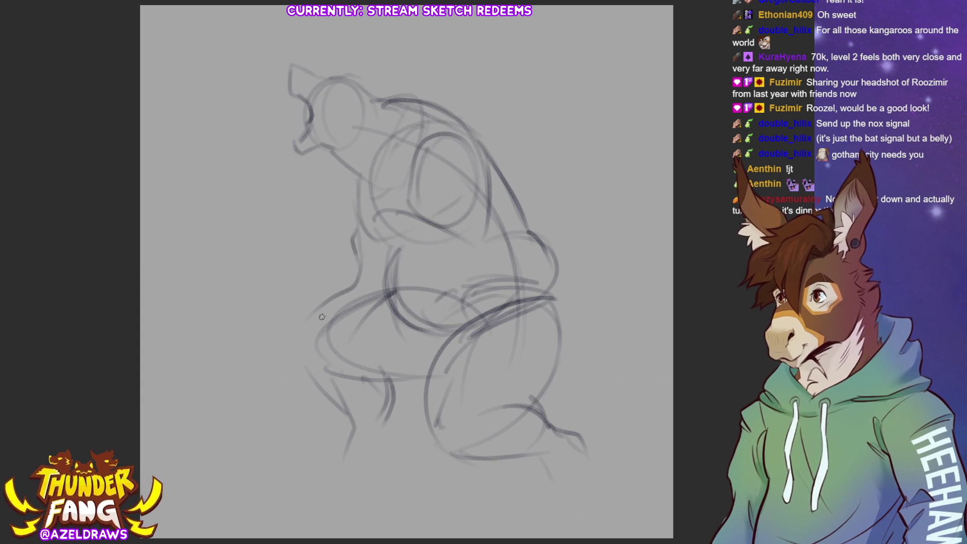
pyautogui.moveTo(362, 193)
pyautogui.mouseDown()
pyautogui.moveTo(356, 264)
pyautogui.moveTo(318, 279)
pyautogui.moveTo(323, 310)
pyautogui.moveTo(275, 331)
pyautogui.moveTo(262, 370)
pyautogui.mouseUp()
pyautogui.hotkey('ctrl', 'z')
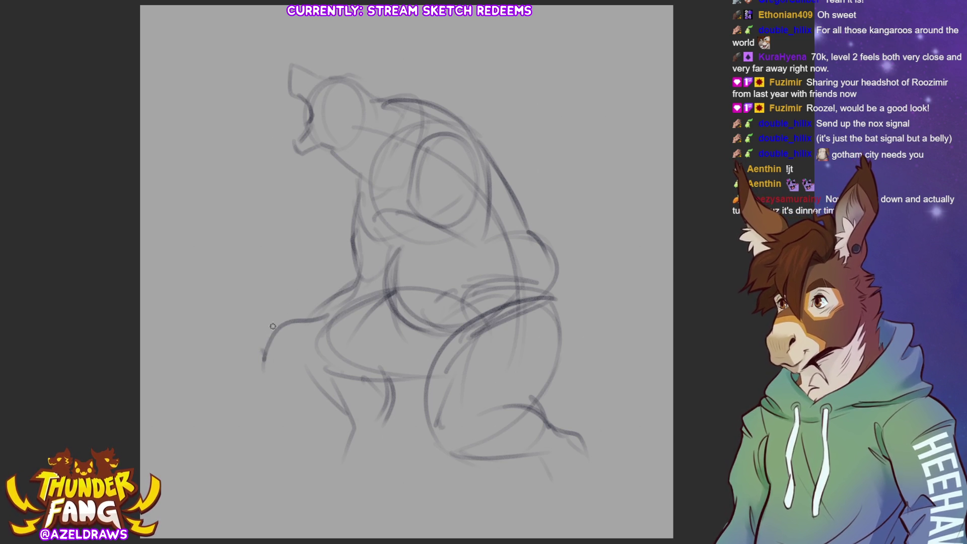
# Step: Sketch the outstretched arm and the hand with wavy clawed fingers at left
pyautogui.moveTo(282, 326)
pyautogui.mouseDown()
pyautogui.moveTo(245, 362)
pyautogui.moveTo(275, 352)
pyautogui.moveTo(312, 361)
pyautogui.mouseUp()
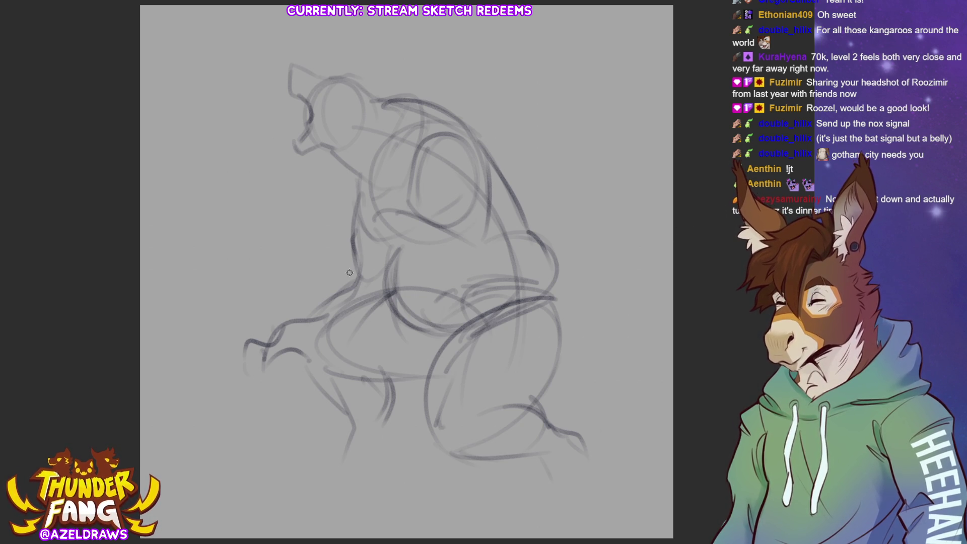
pyautogui.moveTo(272, 283)
pyautogui.mouseDown()
pyautogui.moveTo(298, 248)
pyautogui.moveTo(352, 261)
pyautogui.mouseUp()
pyautogui.moveTo(421, 202)
pyautogui.mouseDown()
pyautogui.moveTo(411, 272)
pyautogui.moveTo(481, 201)
pyautogui.moveTo(436, 275)
pyautogui.mouseUp()
pyautogui.moveTo(318, 258); pyautogui.dragTo(403, 235)
pyautogui.moveTo(323, 291); pyautogui.dragTo(428, 280)
pyautogui.moveTo(276, 270)
pyautogui.mouseDown()
pyautogui.moveTo(292, 252)
pyautogui.moveTo(322, 287)
pyautogui.mouseUp()
pyautogui.moveTo(317, 254)
pyautogui.mouseDown()
pyautogui.moveTo(228, 276)
pyautogui.moveTo(221, 305)
pyautogui.moveTo(236, 323)
pyautogui.moveTo(291, 325)
pyautogui.moveTo(282, 349)
pyautogui.moveTo(303, 316)
pyautogui.mouseUp()
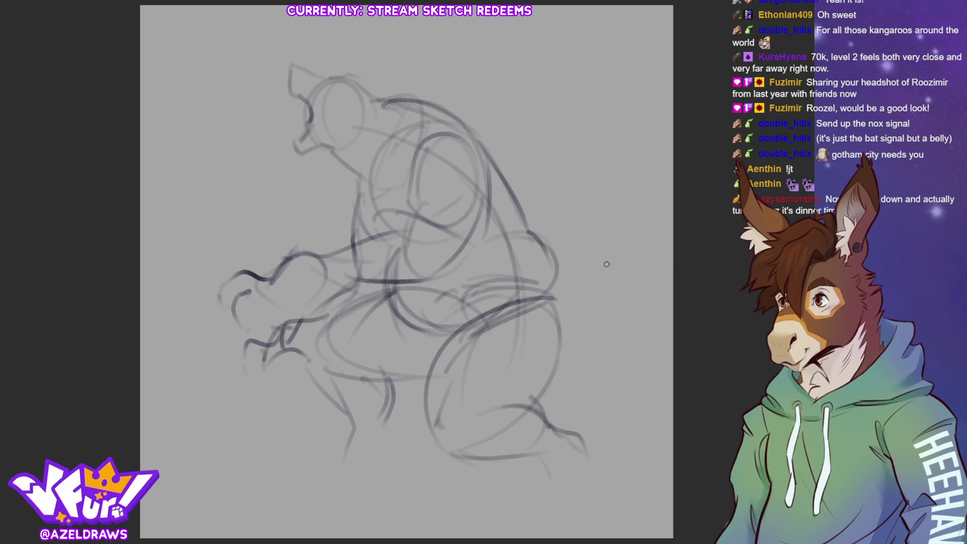
# Step: Add a pointed ear to the head and shift the whole sketch left and down with Ctrl+T
pyautogui.moveTo(365, 84)
pyautogui.mouseDown()
pyautogui.moveTo(401, 75)
pyautogui.moveTo(383, 90)
pyautogui.mouseUp()
pyautogui.moveTo(327, 146); pyautogui.dragTo(364, 191)
pyautogui.hotkey('ctrl', 'z')
pyautogui.hotkey('ctrl', 'z')
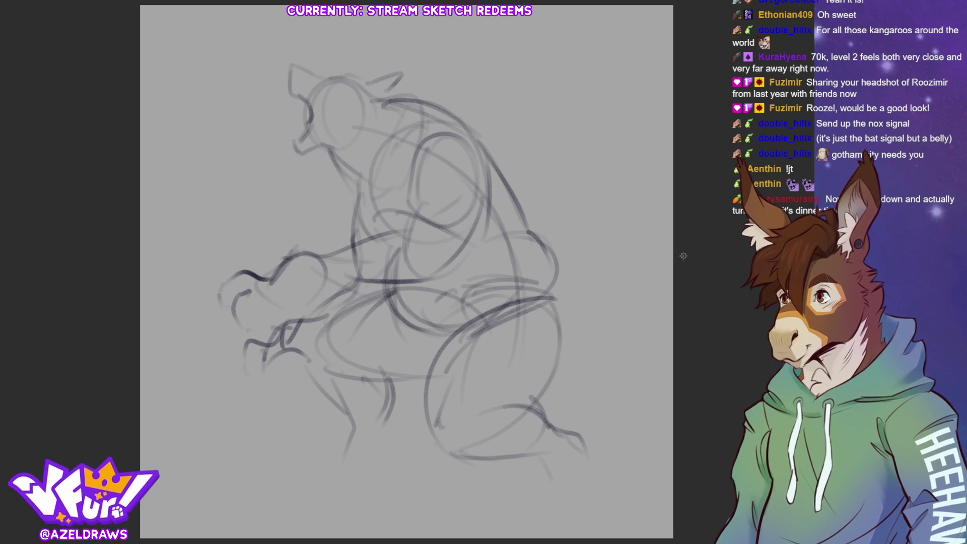
pyautogui.hotkey('ctrl', 't')
pyautogui.moveTo(409, 273); pyautogui.dragTo(374, 291)
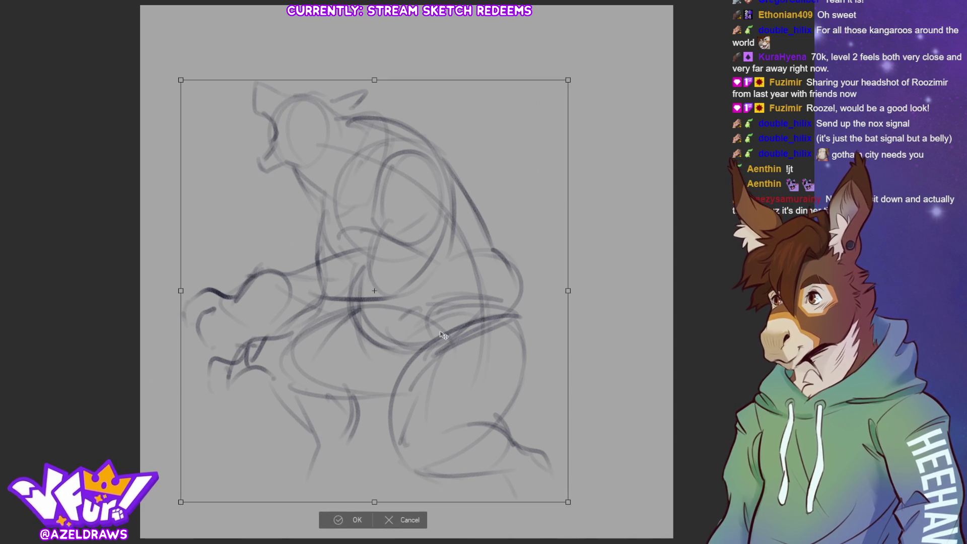
# Step: Sketch the lower-left leg and the toes of the front foot
pyautogui.click(360, 524)
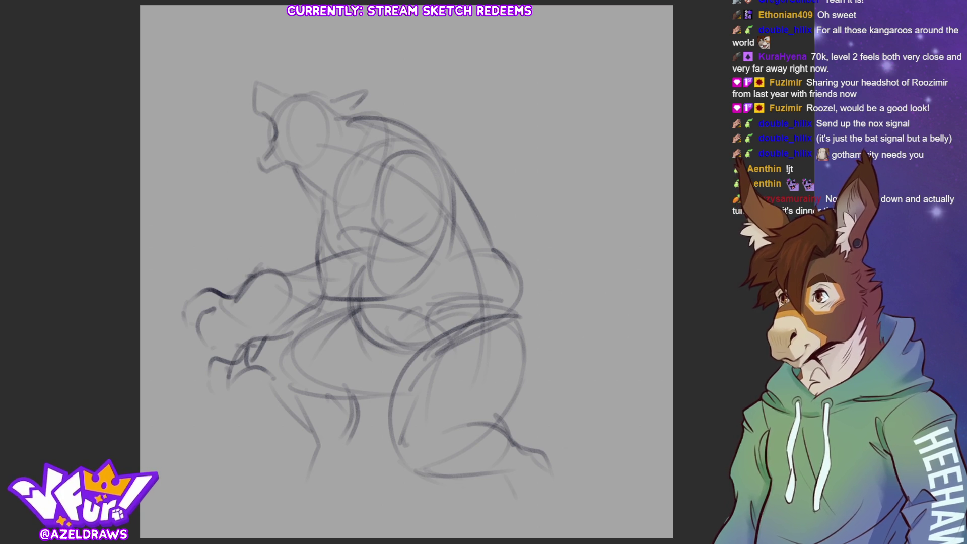
pyautogui.moveTo(344, 445)
pyautogui.mouseDown()
pyautogui.moveTo(339, 466)
pyautogui.moveTo(251, 501)
pyautogui.moveTo(295, 474)
pyautogui.moveTo(262, 501)
pyautogui.mouseUp()
pyautogui.moveTo(263, 504); pyautogui.dragTo(328, 500)
pyautogui.moveTo(341, 458); pyautogui.dragTo(325, 503)
pyautogui.moveTo(282, 476); pyautogui.dragTo(267, 505)
pyautogui.moveTo(272, 486)
pyautogui.mouseDown()
pyautogui.moveTo(301, 483)
pyautogui.moveTo(308, 507)
pyautogui.moveTo(318, 484)
pyautogui.moveTo(295, 486)
pyautogui.moveTo(320, 505)
pyautogui.moveTo(295, 479)
pyautogui.moveTo(273, 489)
pyautogui.moveTo(267, 481)
pyautogui.moveTo(271, 510)
pyautogui.moveTo(318, 509)
pyautogui.moveTo(263, 513)
pyautogui.mouseUp()
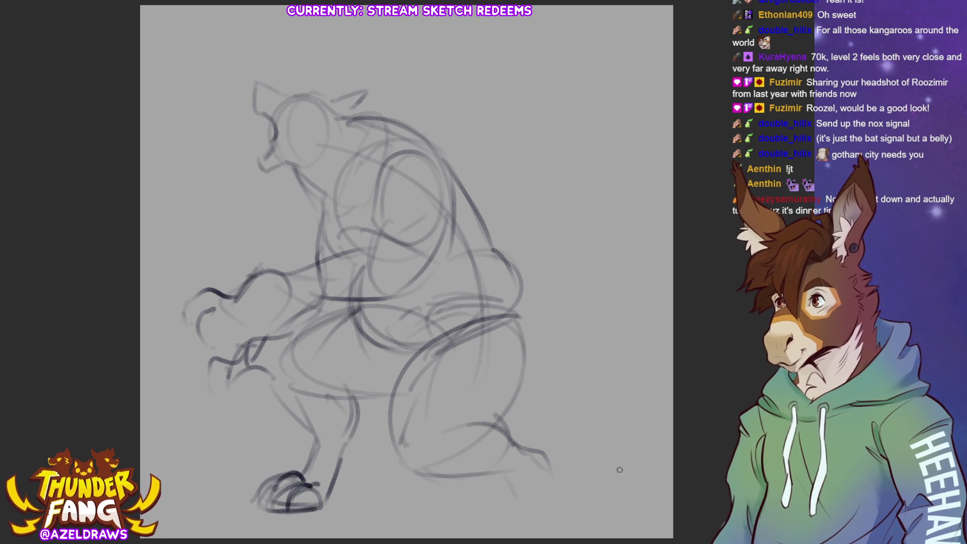
# Step: Move the whole sketch up, then add lines to the right leg and the paw beneath it
pyautogui.hotkey('ctrl', 't')
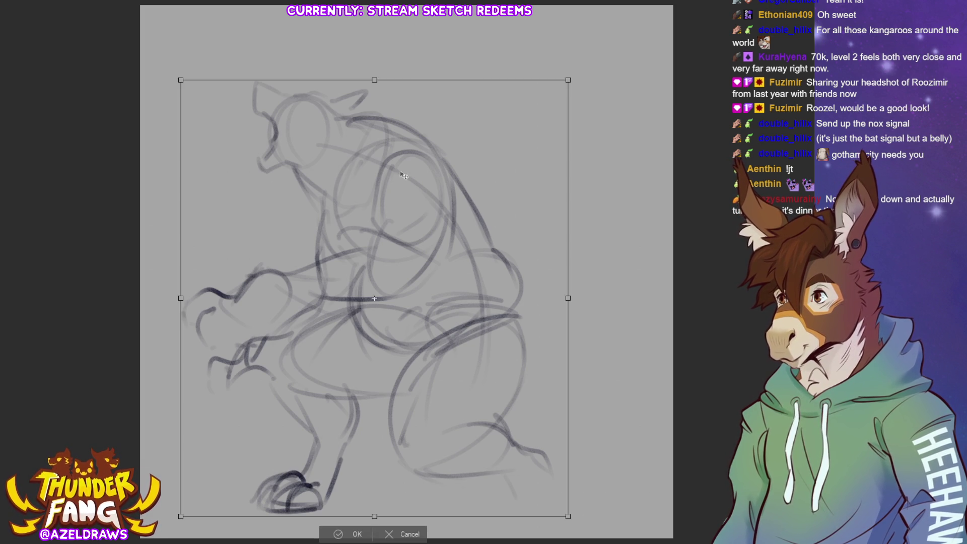
pyautogui.moveTo(451, 428); pyautogui.dragTo(459, 379)
pyautogui.click(346, 486)
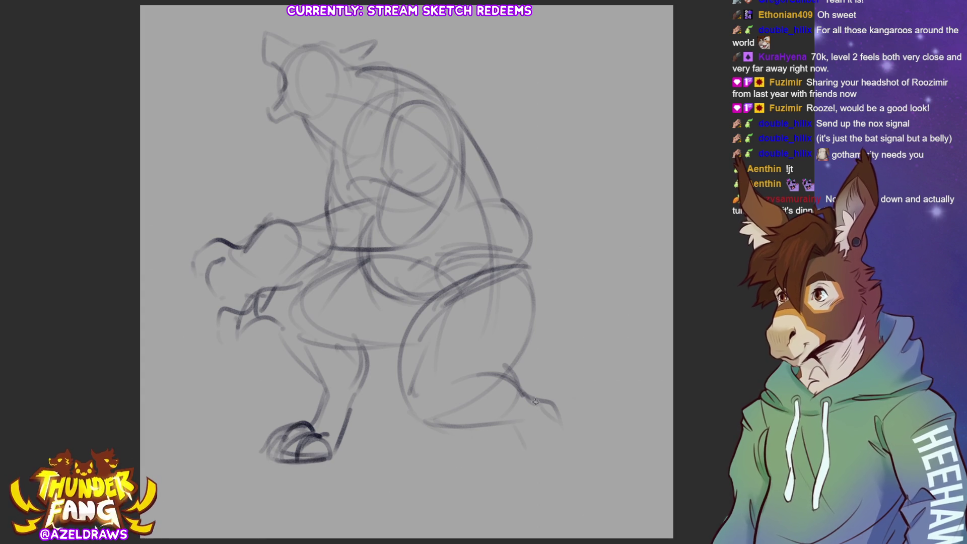
pyautogui.moveTo(556, 414)
pyautogui.mouseDown()
pyautogui.moveTo(562, 446)
pyautogui.moveTo(525, 474)
pyautogui.mouseUp()
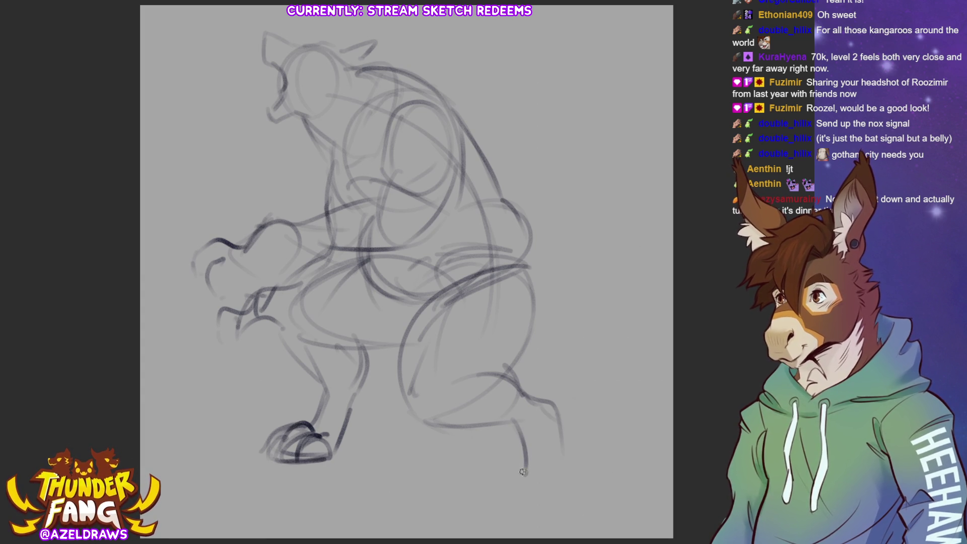
pyautogui.moveTo(514, 508)
pyautogui.mouseDown()
pyautogui.moveTo(524, 483)
pyautogui.moveTo(544, 488)
pyautogui.moveTo(529, 521)
pyautogui.moveTo(522, 476)
pyautogui.moveTo(503, 518)
pyautogui.moveTo(542, 492)
pyautogui.moveTo(554, 503)
pyautogui.moveTo(551, 490)
pyautogui.moveTo(534, 517)
pyautogui.moveTo(562, 443)
pyautogui.moveTo(532, 502)
pyautogui.moveTo(496, 500)
pyautogui.moveTo(501, 516)
pyautogui.moveTo(534, 520)
pyautogui.mouseUp()
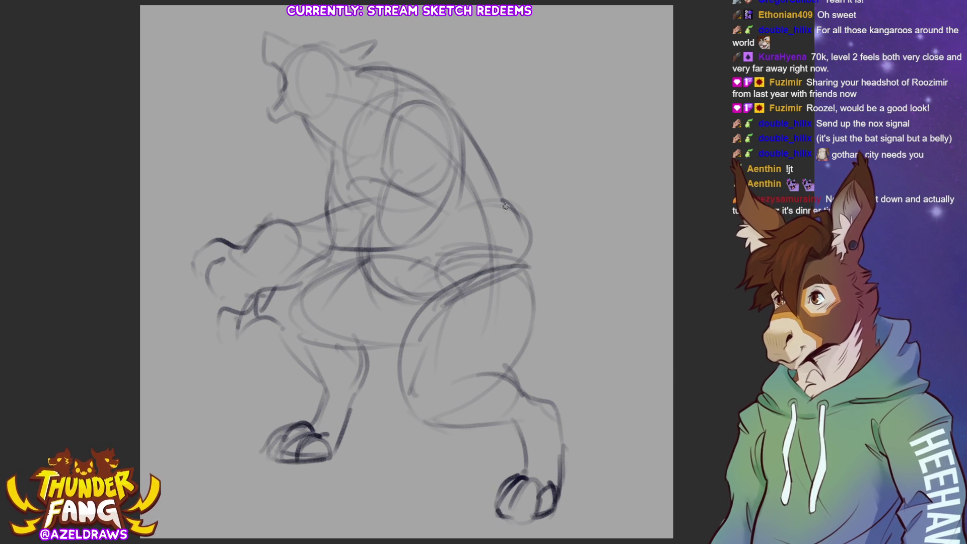
# Step: Add strokes at the right knee, then shift the whole sketch left and down
pyautogui.moveTo(508, 208); pyautogui.dragTo(528, 224)
pyautogui.moveTo(509, 199); pyautogui.dragTo(534, 212)
pyautogui.hotkey('ctrl', 't')
pyautogui.moveTo(413, 286); pyautogui.dragTo(381, 302)
pyautogui.press('Return')
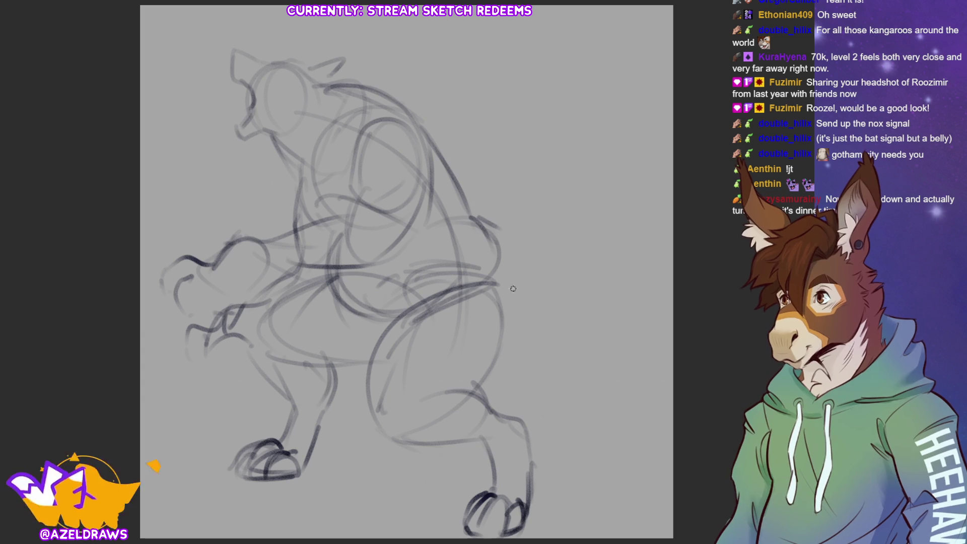
# Step: Draw a long curling tail off the right hip, then rough in the head's underside and neck
pyautogui.moveTo(497, 256)
pyautogui.mouseDown()
pyautogui.moveTo(526, 259)
pyautogui.moveTo(555, 207)
pyautogui.moveTo(542, 221)
pyautogui.mouseUp()
pyautogui.moveTo(560, 104)
pyautogui.mouseDown()
pyautogui.moveTo(622, 158)
pyautogui.moveTo(653, 255)
pyautogui.mouseUp()
pyautogui.moveTo(499, 318)
pyautogui.mouseDown()
pyautogui.moveTo(562, 343)
pyautogui.moveTo(604, 323)
pyautogui.moveTo(650, 229)
pyautogui.mouseUp()
pyautogui.moveTo(562, 126); pyautogui.dragTo(542, 198)
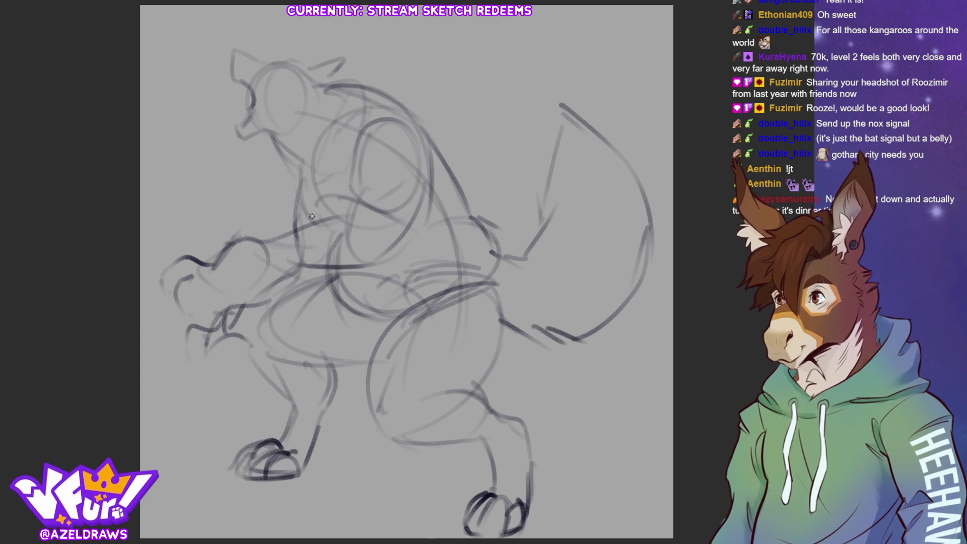
pyautogui.moveTo(281, 142)
pyautogui.mouseDown()
pyautogui.moveTo(258, 137)
pyautogui.moveTo(277, 187)
pyautogui.moveTo(328, 144)
pyautogui.moveTo(295, 146)
pyautogui.moveTo(355, 63)
pyautogui.moveTo(388, 74)
pyautogui.moveTo(384, 87)
pyautogui.mouseUp()
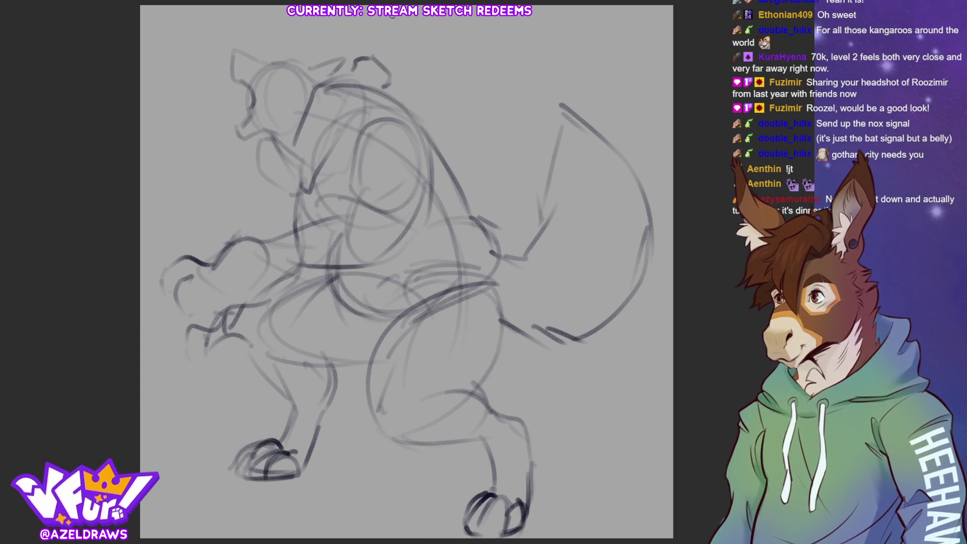
# Step: Sketch ear tufts and shaggy mane fur around the head, darkening the eye area
pyautogui.moveTo(315, 50)
pyautogui.mouseDown()
pyautogui.moveTo(264, 33)
pyautogui.moveTo(260, 52)
pyautogui.mouseUp()
pyautogui.moveTo(228, 91)
pyautogui.mouseDown()
pyautogui.moveTo(204, 131)
pyautogui.moveTo(250, 187)
pyautogui.mouseUp()
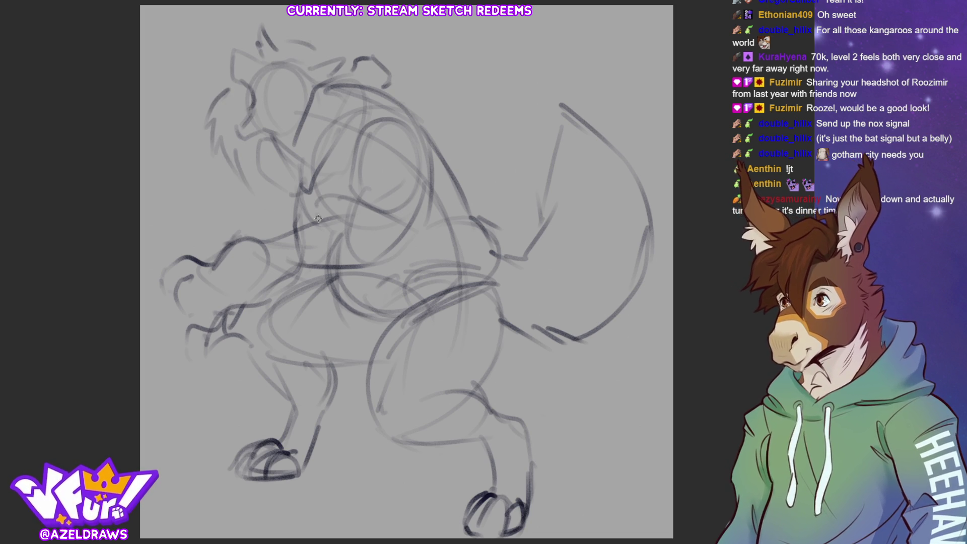
pyautogui.moveTo(290, 63)
pyautogui.mouseDown()
pyautogui.moveTo(287, 117)
pyautogui.moveTo(312, 93)
pyautogui.mouseUp()
pyautogui.moveTo(318, 43)
pyautogui.mouseDown()
pyautogui.moveTo(341, 58)
pyautogui.moveTo(338, 109)
pyautogui.moveTo(287, 142)
pyautogui.moveTo(278, 180)
pyautogui.mouseUp()
pyautogui.moveTo(297, 118)
pyautogui.mouseDown()
pyautogui.moveTo(255, 135)
pyautogui.moveTo(280, 188)
pyautogui.mouseUp()
pyautogui.moveTo(216, 118); pyautogui.dragTo(227, 157)
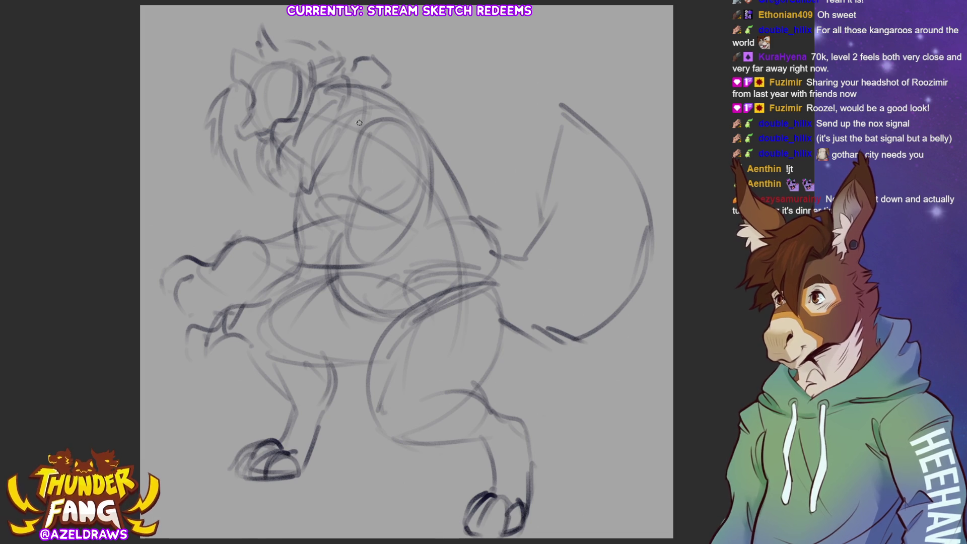
# Step: Darken the jaw, neck and eye lines, then try erasing around the face and undo it
pyautogui.moveTo(333, 97)
pyautogui.mouseDown()
pyautogui.moveTo(287, 134)
pyautogui.moveTo(359, 72)
pyautogui.moveTo(345, 93)
pyautogui.moveTo(326, 87)
pyautogui.mouseUp()
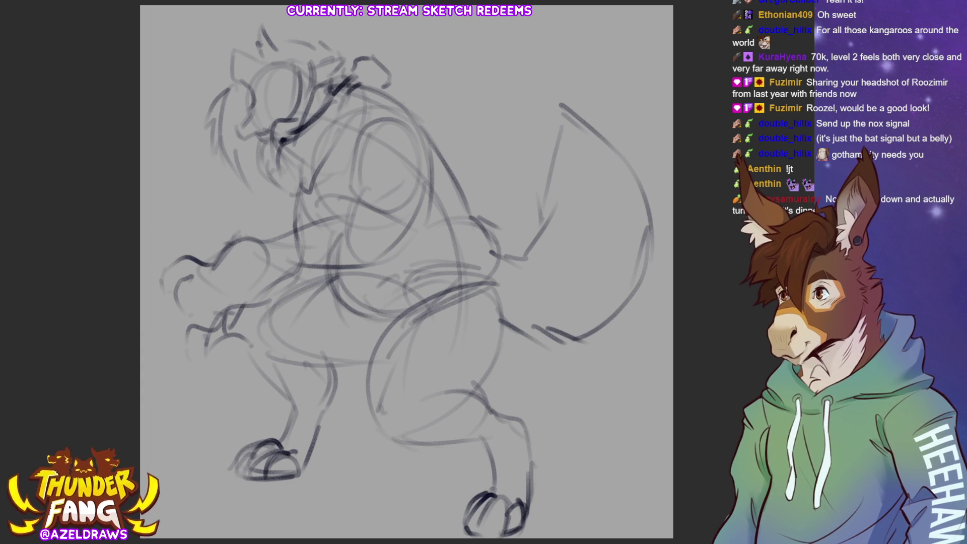
pyautogui.moveTo(271, 71); pyautogui.dragTo(281, 75)
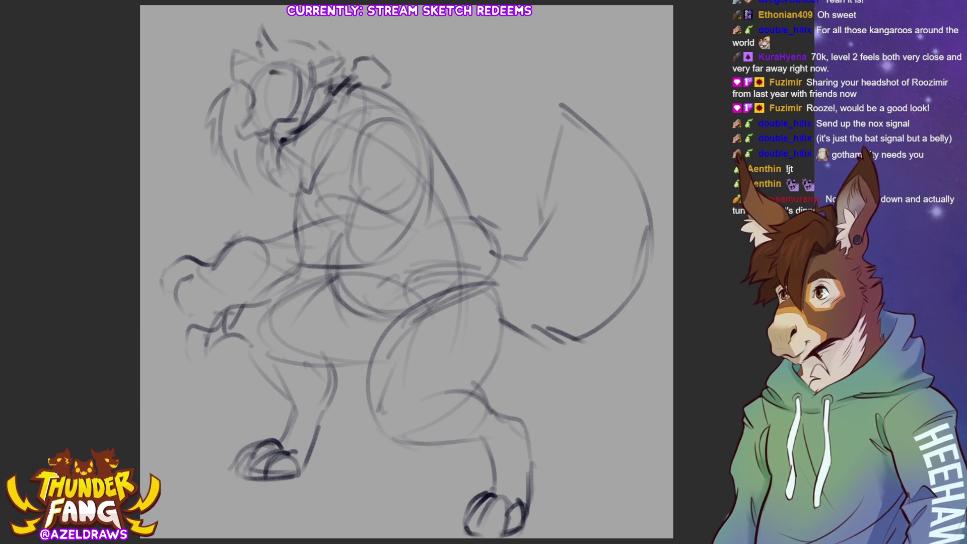
pyautogui.moveTo(259, 91)
pyautogui.mouseDown()
pyautogui.moveTo(298, 87)
pyautogui.moveTo(277, 65)
pyautogui.moveTo(280, 73)
pyautogui.moveTo(232, 55)
pyautogui.mouseUp()
pyautogui.hotkey('ctrl', 'z')
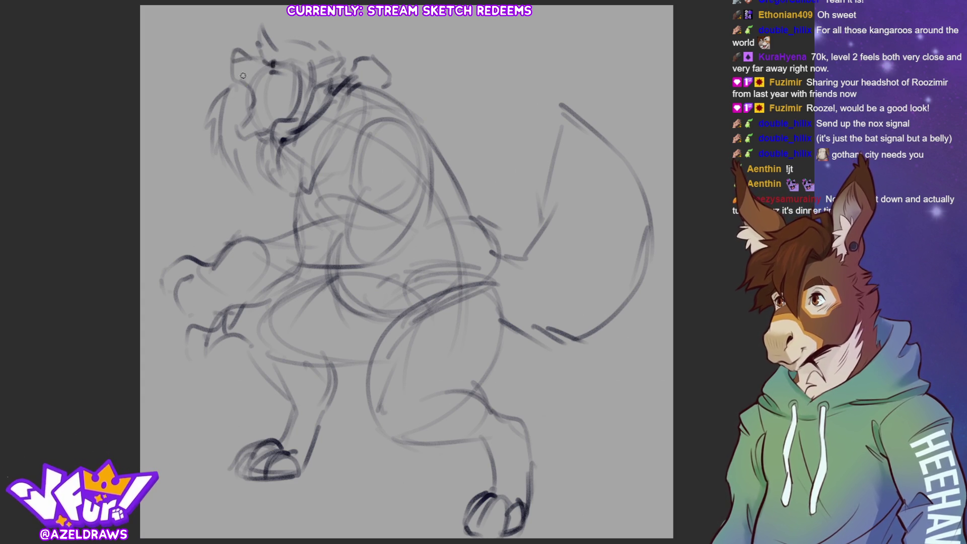
# Step: Ink darker muzzle, jaw and face outline lines
pyautogui.moveTo(253, 95); pyautogui.dragTo(244, 125)
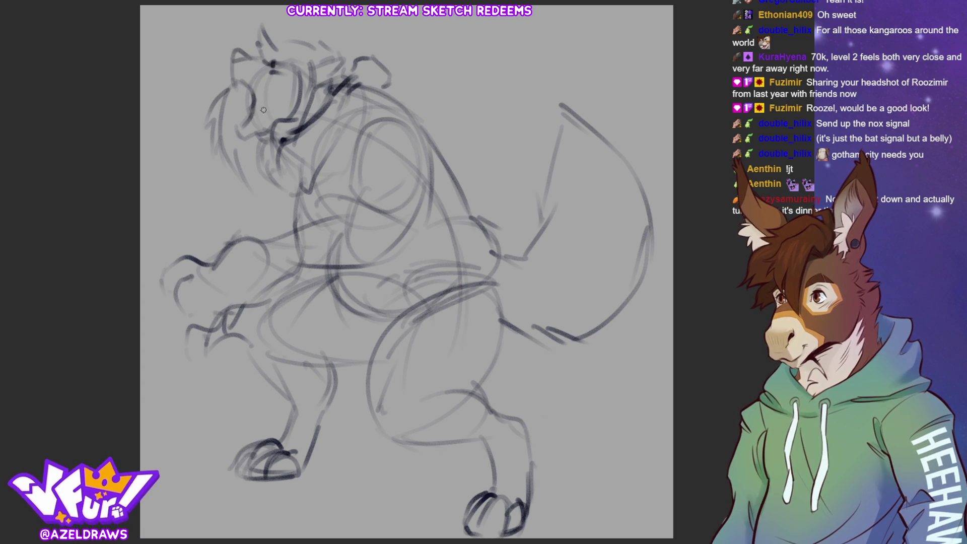
pyautogui.moveTo(239, 90); pyautogui.dragTo(237, 80)
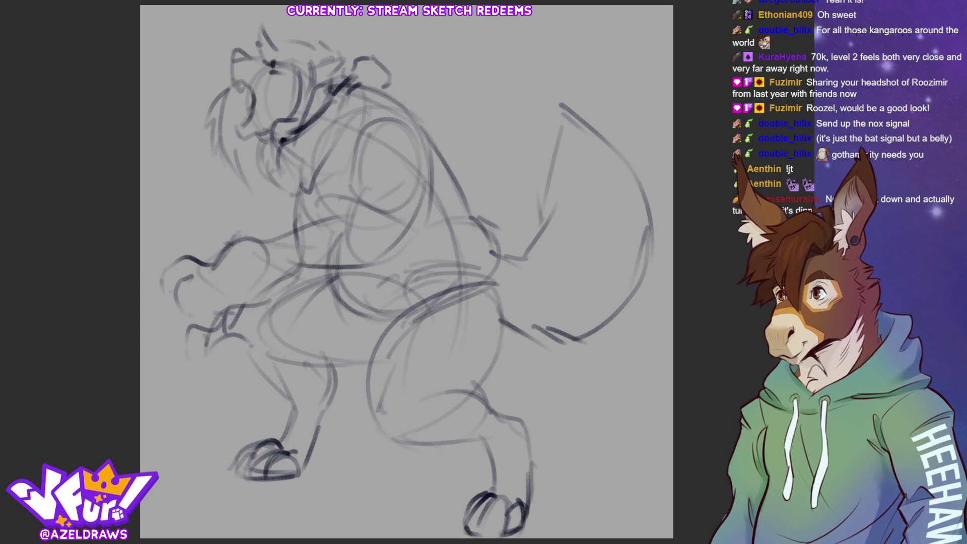
pyautogui.moveTo(248, 84)
pyautogui.mouseDown()
pyautogui.moveTo(261, 112)
pyautogui.moveTo(258, 129)
pyautogui.moveTo(252, 121)
pyautogui.mouseUp()
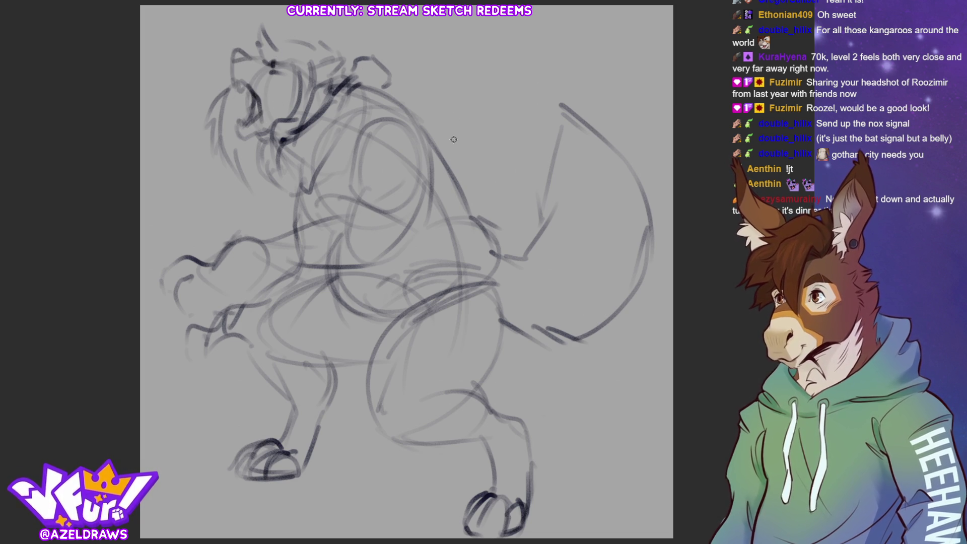
# Step: Darken the upper torso and chest lines and outline the right shoulder
pyautogui.moveTo(381, 121); pyautogui.dragTo(357, 144)
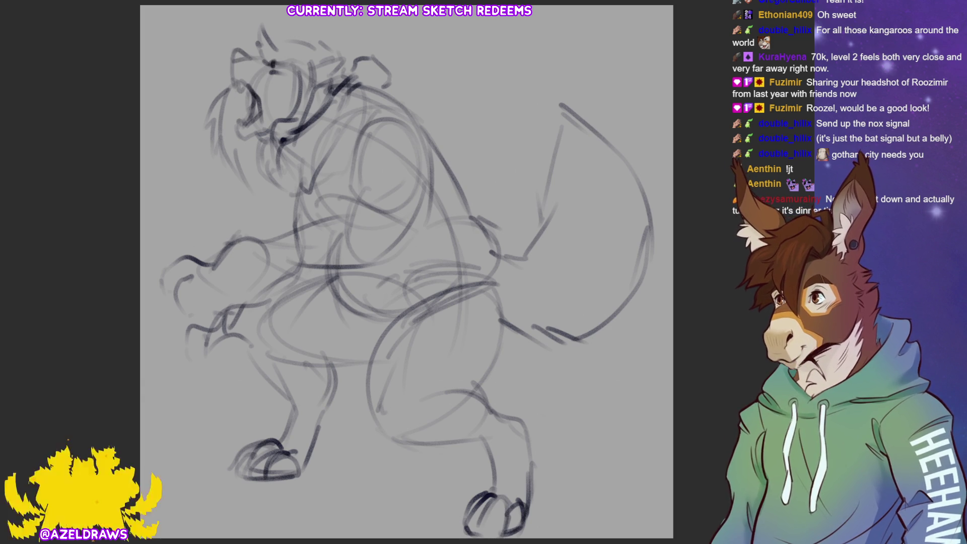
pyautogui.moveTo(364, 153)
pyautogui.mouseDown()
pyautogui.moveTo(415, 151)
pyautogui.moveTo(360, 173)
pyautogui.moveTo(423, 147)
pyautogui.moveTo(346, 153)
pyautogui.moveTo(315, 218)
pyautogui.moveTo(329, 212)
pyautogui.moveTo(290, 211)
pyautogui.moveTo(299, 237)
pyautogui.mouseUp()
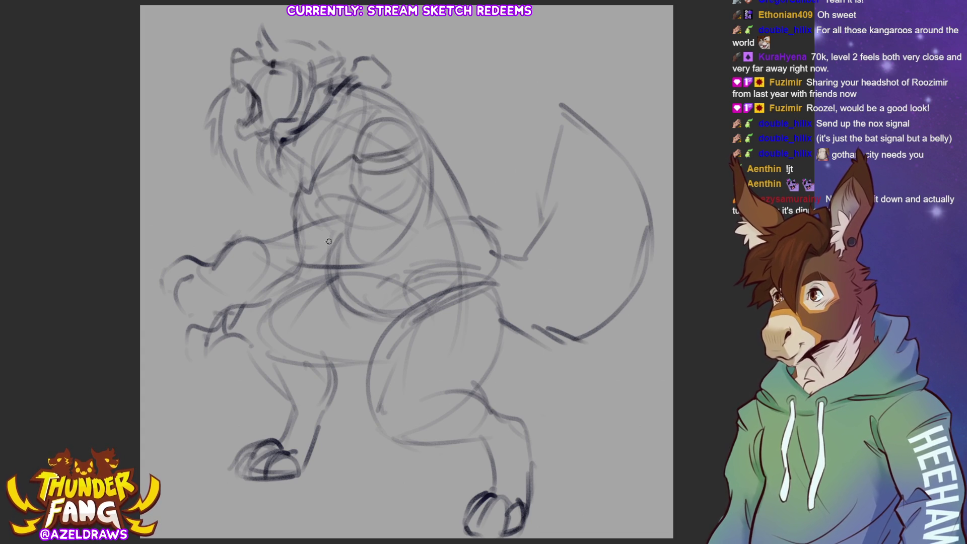
pyautogui.moveTo(289, 186)
pyautogui.mouseDown()
pyautogui.moveTo(280, 229)
pyautogui.moveTo(296, 239)
pyautogui.mouseUp()
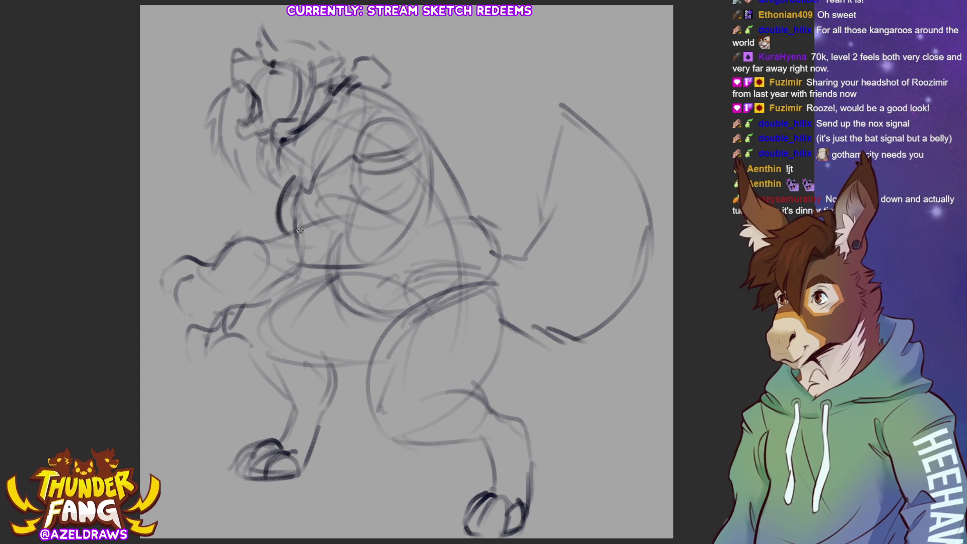
pyautogui.moveTo(322, 189)
pyautogui.mouseDown()
pyautogui.moveTo(309, 217)
pyautogui.moveTo(323, 226)
pyautogui.mouseUp()
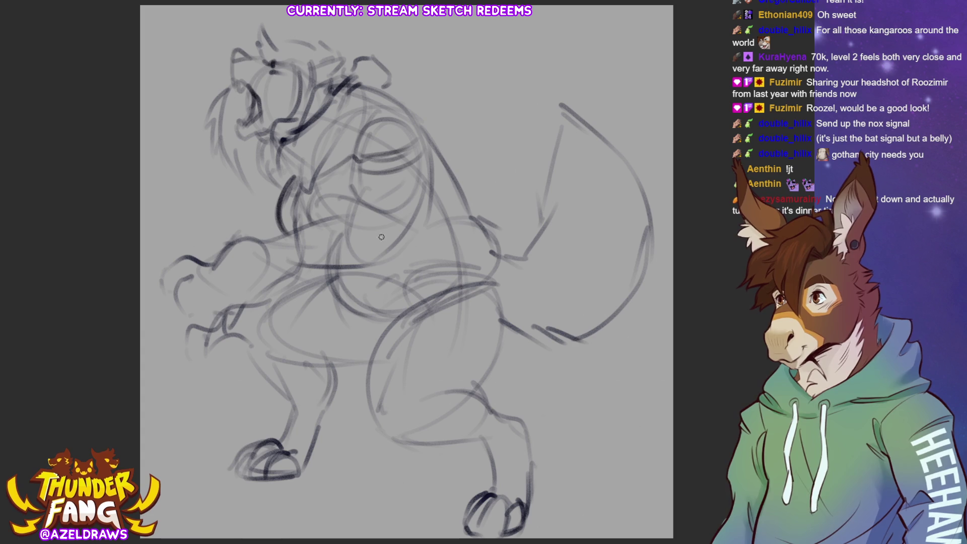
pyautogui.moveTo(436, 150); pyautogui.dragTo(456, 169)
pyautogui.moveTo(428, 207)
pyautogui.mouseDown()
pyautogui.moveTo(414, 250)
pyautogui.moveTo(488, 200)
pyautogui.moveTo(446, 218)
pyautogui.mouseUp()
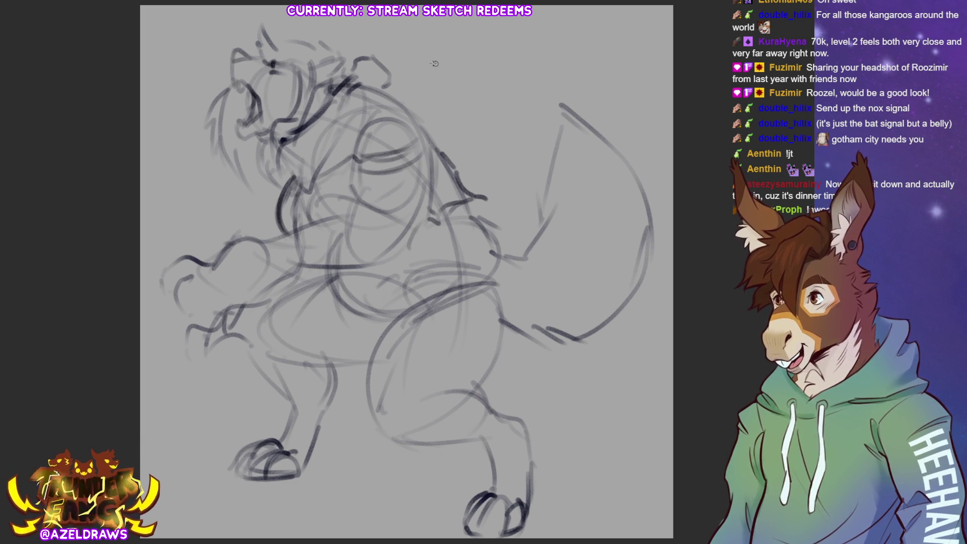
# Step: Draw the ear and a bold line along the top and back of the head
pyautogui.moveTo(355, 81)
pyautogui.mouseDown()
pyautogui.moveTo(387, 61)
pyautogui.moveTo(403, 104)
pyautogui.mouseUp()
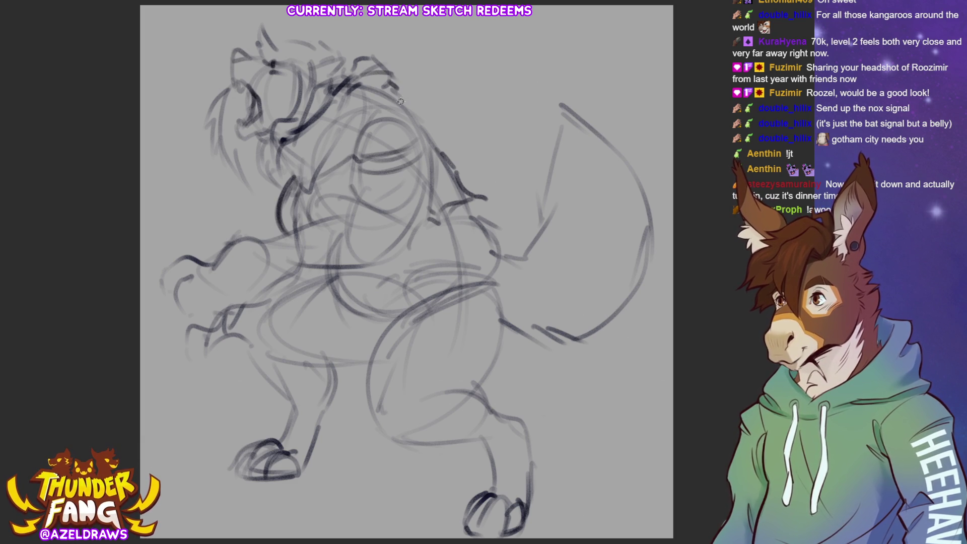
pyautogui.moveTo(371, 60); pyautogui.dragTo(352, 70)
pyautogui.moveTo(393, 99)
pyautogui.mouseDown()
pyautogui.moveTo(409, 111)
pyautogui.moveTo(417, 107)
pyautogui.moveTo(403, 106)
pyautogui.moveTo(418, 104)
pyautogui.moveTo(427, 135)
pyautogui.mouseUp()
pyautogui.moveTo(370, 111)
pyautogui.mouseDown()
pyautogui.moveTo(417, 99)
pyautogui.moveTo(414, 132)
pyautogui.mouseUp()
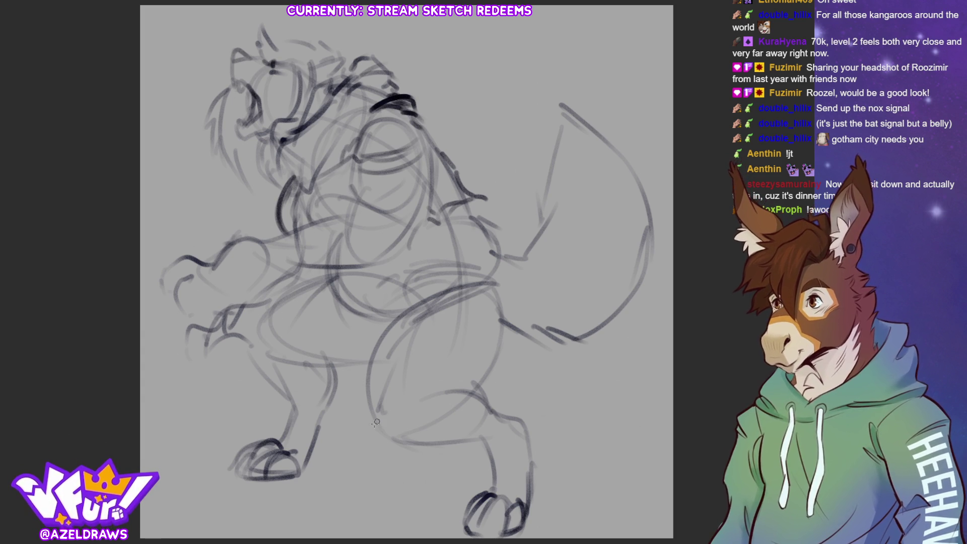
# Step: Refine the front thigh and leg and draw the curve of the belly
pyautogui.moveTo(385, 323); pyautogui.dragTo(368, 426)
pyautogui.moveTo(353, 310); pyautogui.dragTo(347, 335)
pyautogui.moveTo(347, 292); pyautogui.dragTo(381, 353)
pyautogui.moveTo(348, 267)
pyautogui.mouseDown()
pyautogui.moveTo(330, 303)
pyautogui.moveTo(388, 312)
pyautogui.moveTo(423, 305)
pyautogui.mouseUp()
pyautogui.moveTo(340, 300); pyautogui.dragTo(423, 305)
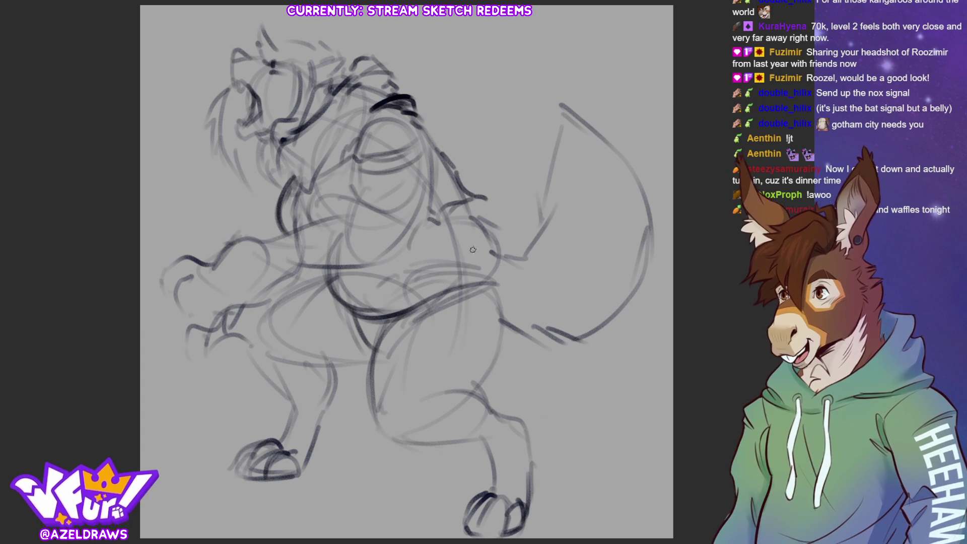
# Step: Darken the back and hip contour and the belly line
pyautogui.moveTo(473, 216); pyautogui.dragTo(491, 284)
pyautogui.moveTo(461, 197)
pyautogui.mouseDown()
pyautogui.moveTo(481, 222)
pyautogui.moveTo(494, 274)
pyautogui.mouseUp()
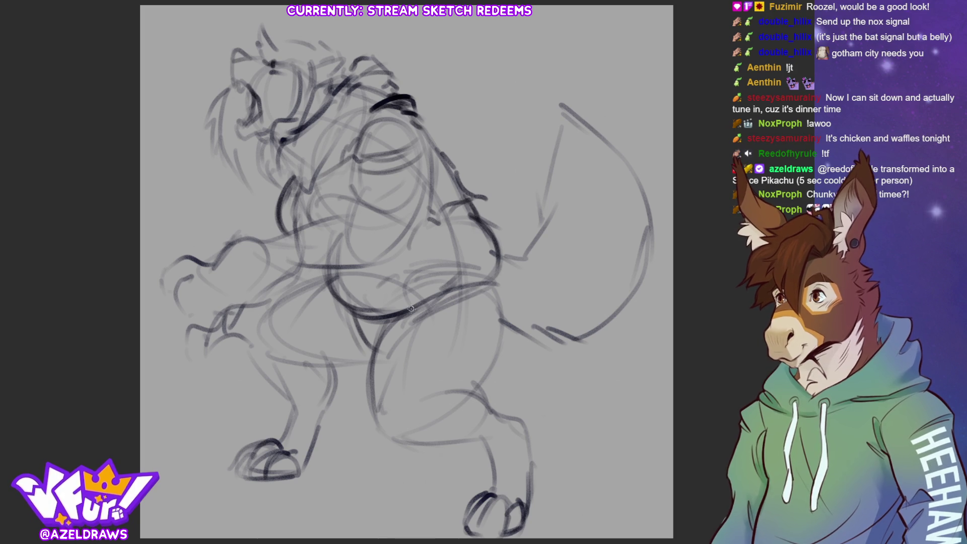
pyautogui.moveTo(412, 308); pyautogui.dragTo(463, 262)
pyautogui.moveTo(379, 266); pyautogui.dragTo(356, 279)
# Step: Define the chest and inner arm contours and outline the reaching arm and hand
pyautogui.moveTo(326, 184); pyautogui.dragTo(310, 230)
pyautogui.moveTo(358, 180); pyautogui.dragTo(342, 234)
pyautogui.moveTo(422, 192)
pyautogui.mouseDown()
pyautogui.moveTo(397, 254)
pyautogui.moveTo(375, 265)
pyautogui.moveTo(412, 198)
pyautogui.mouseUp()
pyautogui.moveTo(427, 141)
pyautogui.mouseDown()
pyautogui.moveTo(418, 198)
pyautogui.moveTo(423, 179)
pyautogui.mouseUp()
pyautogui.moveTo(311, 226)
pyautogui.mouseDown()
pyautogui.moveTo(270, 246)
pyautogui.moveTo(315, 266)
pyautogui.mouseUp()
pyautogui.moveTo(266, 236); pyautogui.dragTo(222, 242)
pyautogui.moveTo(272, 275)
pyautogui.mouseDown()
pyautogui.moveTo(223, 295)
pyautogui.moveTo(179, 256)
pyautogui.moveTo(169, 278)
pyautogui.moveTo(194, 270)
pyautogui.moveTo(201, 281)
pyautogui.mouseUp()
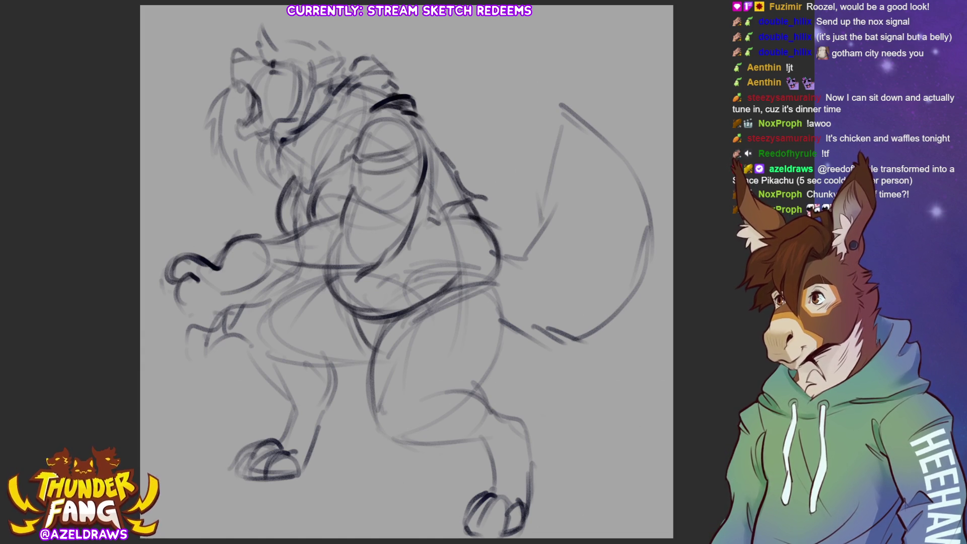
# Step: Draw looped fingers on the reaching hand and refine its edge and fingertips
pyautogui.moveTo(182, 287)
pyautogui.mouseDown()
pyautogui.moveTo(192, 313)
pyautogui.moveTo(196, 282)
pyautogui.moveTo(186, 283)
pyautogui.mouseUp()
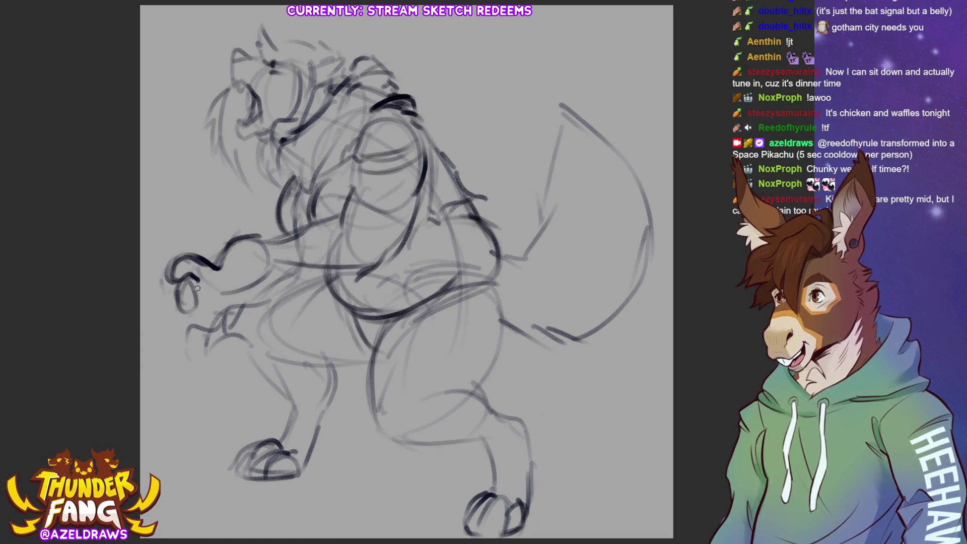
pyautogui.moveTo(202, 296)
pyautogui.mouseDown()
pyautogui.moveTo(207, 290)
pyautogui.moveTo(215, 304)
pyautogui.moveTo(201, 287)
pyautogui.moveTo(214, 308)
pyautogui.moveTo(236, 291)
pyautogui.moveTo(220, 305)
pyautogui.moveTo(231, 282)
pyautogui.moveTo(204, 290)
pyautogui.moveTo(217, 280)
pyautogui.moveTo(217, 291)
pyautogui.mouseUp()
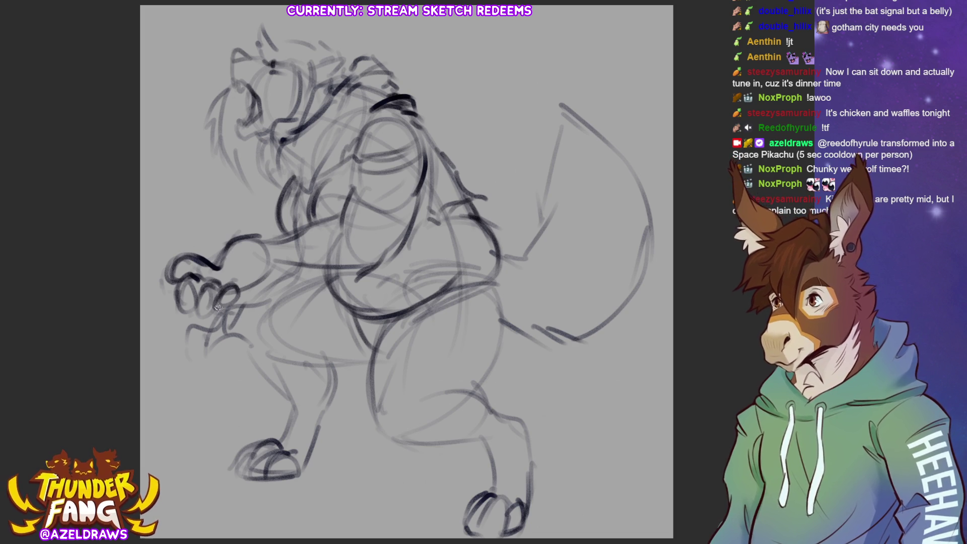
pyautogui.moveTo(168, 270)
pyautogui.mouseDown()
pyautogui.moveTo(161, 283)
pyautogui.moveTo(179, 316)
pyautogui.moveTo(218, 312)
pyautogui.mouseUp()
# Step: Darken the lower belly and thigh lines and add a claw to the lower fingers
pyautogui.moveTo(298, 270)
pyautogui.mouseDown()
pyautogui.moveTo(298, 283)
pyautogui.moveTo(261, 305)
pyautogui.moveTo(254, 332)
pyautogui.mouseUp()
pyautogui.moveTo(330, 278); pyautogui.dragTo(266, 316)
pyautogui.moveTo(264, 354); pyautogui.dragTo(375, 373)
pyautogui.moveTo(312, 280)
pyautogui.mouseDown()
pyautogui.moveTo(262, 310)
pyautogui.moveTo(247, 346)
pyautogui.moveTo(199, 326)
pyautogui.moveTo(180, 347)
pyautogui.moveTo(241, 349)
pyautogui.moveTo(238, 367)
pyautogui.mouseUp()
pyautogui.moveTo(180, 355)
pyautogui.mouseDown()
pyautogui.moveTo(201, 387)
pyautogui.moveTo(241, 372)
pyautogui.mouseUp()
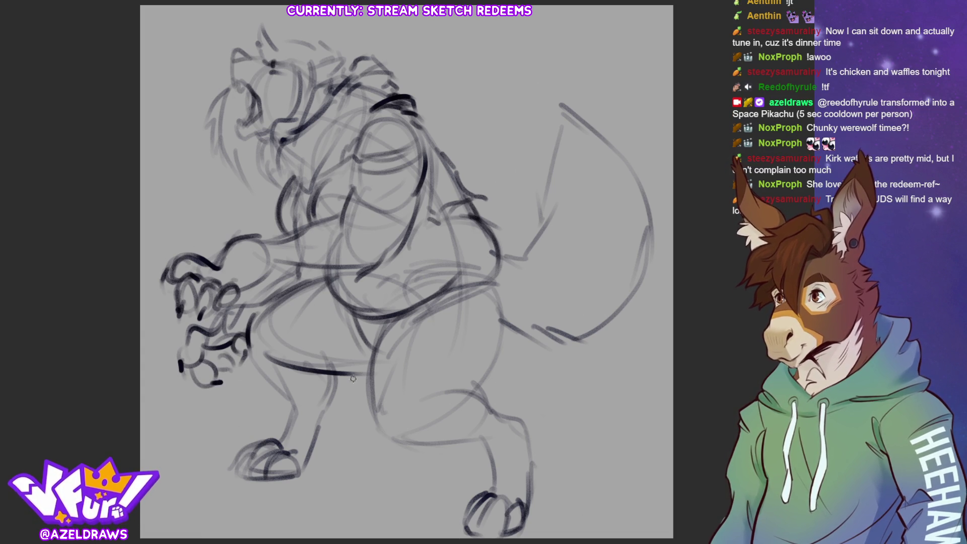
# Step: Trace the back and front of the lower leg and the underside of the belly and thigh
pyautogui.moveTo(325, 363); pyautogui.dragTo(335, 399)
pyautogui.moveTo(244, 348)
pyautogui.mouseDown()
pyautogui.moveTo(292, 405)
pyautogui.moveTo(296, 436)
pyautogui.mouseUp()
pyautogui.moveTo(330, 372)
pyautogui.mouseDown()
pyautogui.moveTo(340, 385)
pyautogui.moveTo(317, 446)
pyautogui.moveTo(282, 443)
pyautogui.mouseUp()
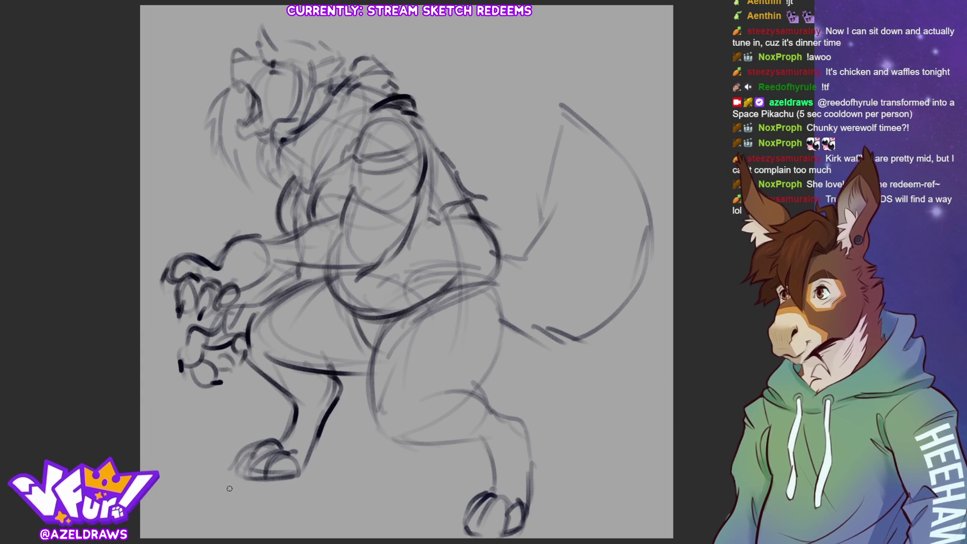
pyautogui.moveTo(385, 442); pyautogui.dragTo(446, 448)
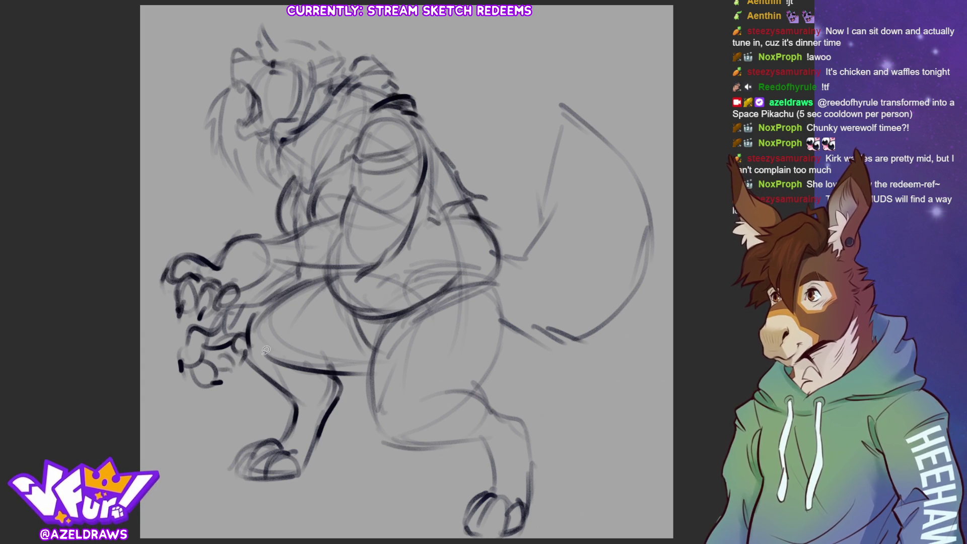
# Step: Select the lower leg and foot with the lasso and shift them right and down
pyautogui.moveTo(246, 355)
pyautogui.mouseDown()
pyautogui.moveTo(240, 501)
pyautogui.moveTo(357, 401)
pyautogui.moveTo(313, 369)
pyautogui.moveTo(245, 355)
pyautogui.mouseUp()
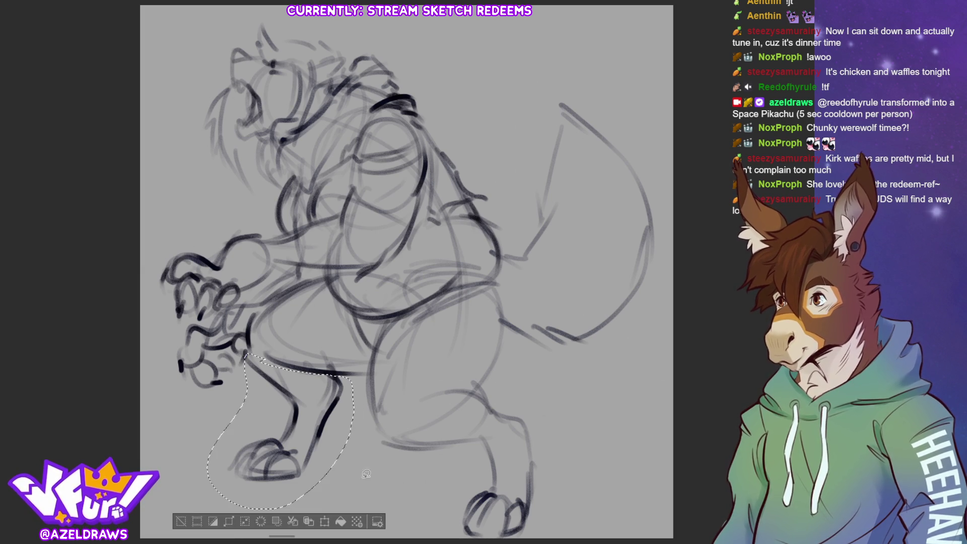
pyautogui.hotkey('ctrl', 't')
pyautogui.moveTo(309, 454); pyautogui.dragTo(347, 471)
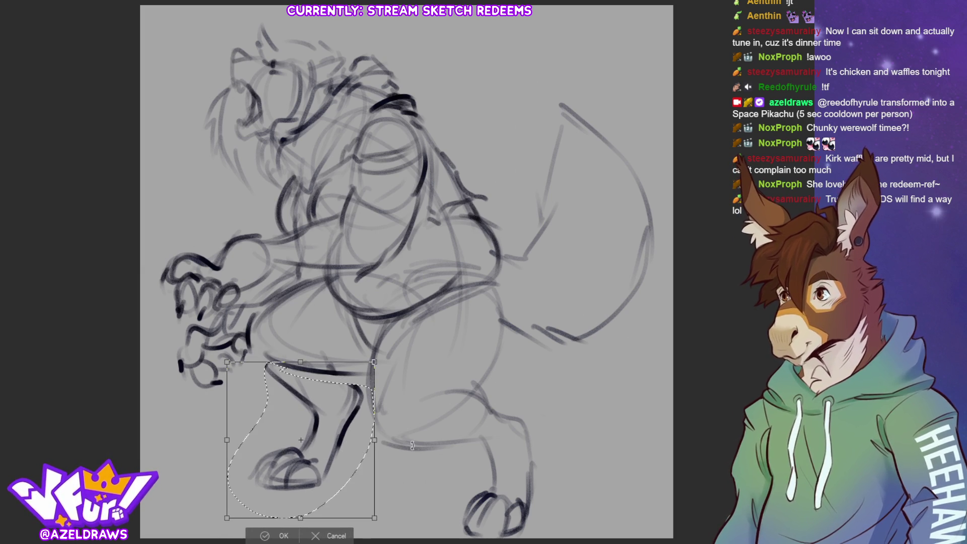
pyautogui.press('Return')
# Step: Deselect and sketch strokes around the thigh, knee and lower leg with the pencil
pyautogui.hotkey('ctrl', 'd')
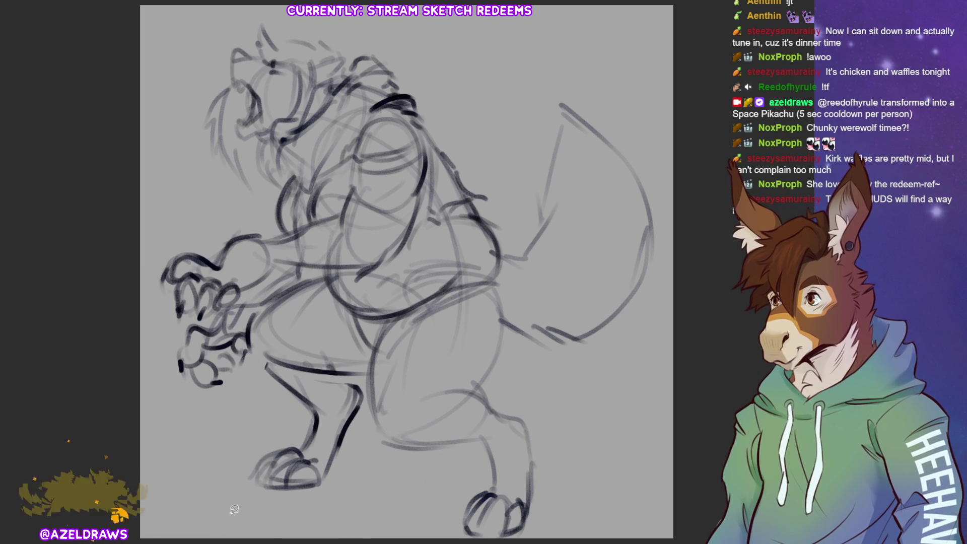
pyautogui.press('p')
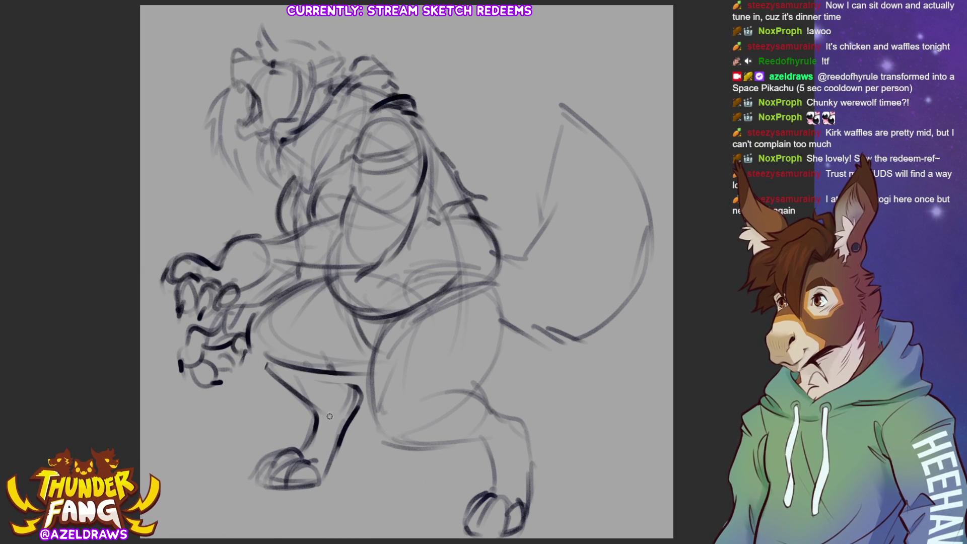
pyautogui.moveTo(308, 360)
pyautogui.mouseDown()
pyautogui.moveTo(285, 382)
pyautogui.moveTo(332, 372)
pyautogui.mouseUp()
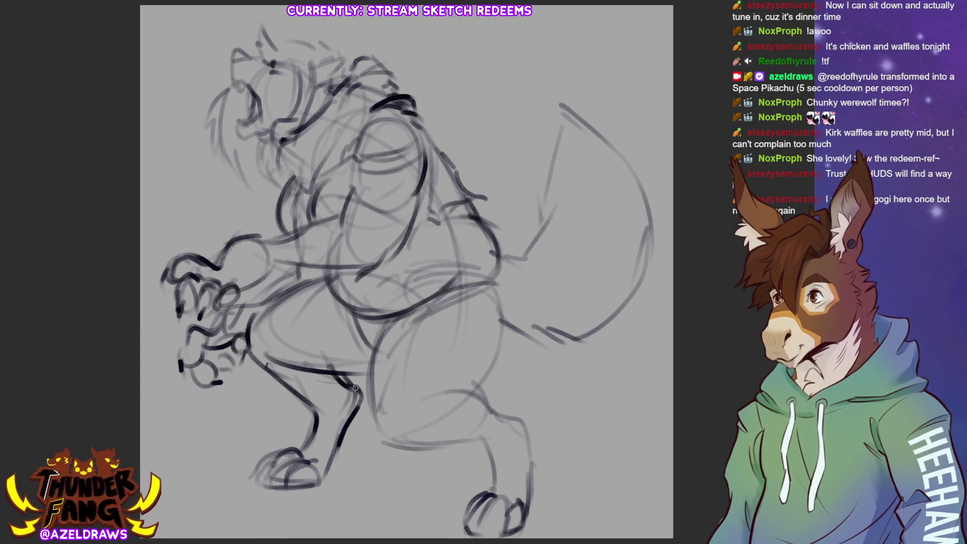
pyautogui.moveTo(333, 379)
pyautogui.mouseDown()
pyautogui.moveTo(396, 345)
pyautogui.moveTo(365, 352)
pyautogui.moveTo(363, 343)
pyautogui.moveTo(373, 357)
pyautogui.mouseUp()
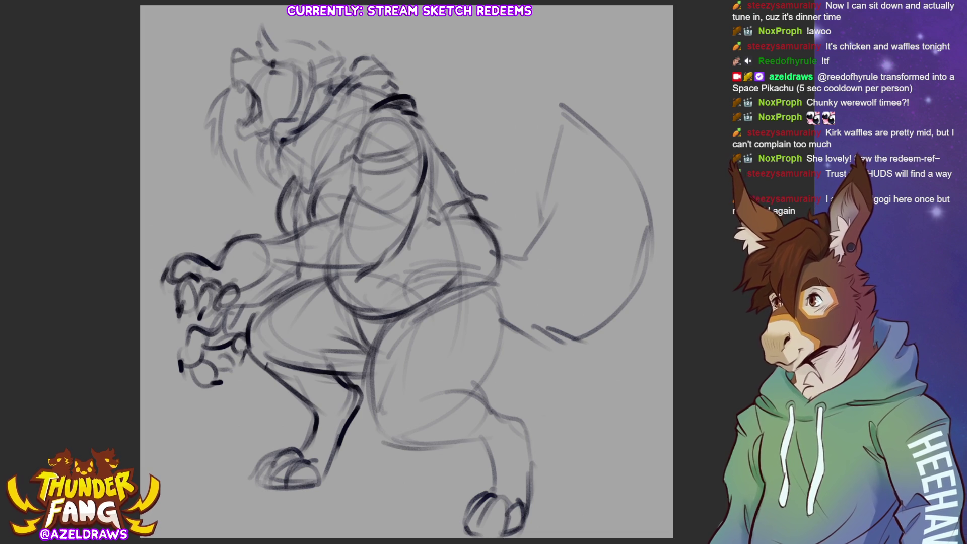
# Step: Redraw the lower leg lines, knee curve and hip shape in dark strokes
pyautogui.moveTo(370, 367); pyautogui.dragTo(376, 428)
pyautogui.moveTo(371, 347); pyautogui.dragTo(377, 433)
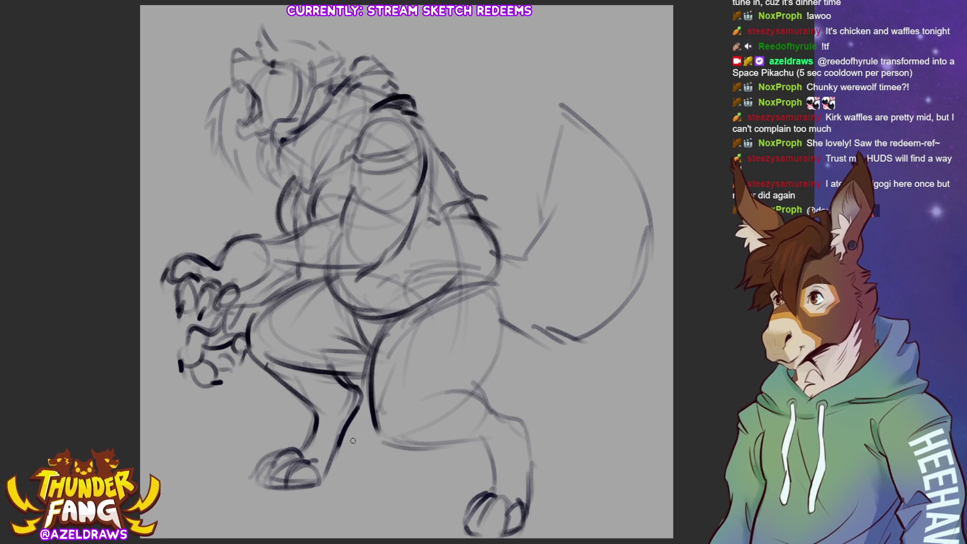
pyautogui.moveTo(381, 424)
pyautogui.mouseDown()
pyautogui.moveTo(368, 442)
pyautogui.moveTo(486, 392)
pyautogui.mouseUp()
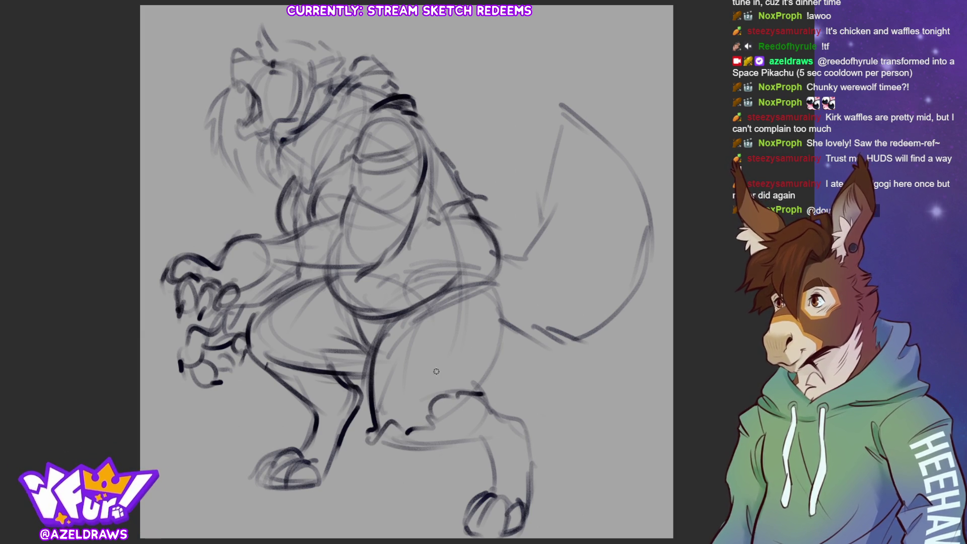
pyautogui.moveTo(403, 370)
pyautogui.mouseDown()
pyautogui.moveTo(426, 346)
pyautogui.moveTo(454, 362)
pyautogui.moveTo(434, 328)
pyautogui.moveTo(416, 342)
pyautogui.mouseUp()
pyautogui.moveTo(280, 301)
pyautogui.mouseDown()
pyautogui.moveTo(309, 318)
pyautogui.moveTo(320, 287)
pyautogui.moveTo(284, 285)
pyautogui.moveTo(282, 309)
pyautogui.mouseUp()
pyautogui.moveTo(259, 352)
pyautogui.mouseDown()
pyautogui.moveTo(256, 385)
pyautogui.moveTo(285, 393)
pyautogui.moveTo(325, 367)
pyautogui.mouseUp()
# Step: Trace the right thigh and hip outline down to the knee, then fade the sketch layer
pyautogui.moveTo(492, 290)
pyautogui.mouseDown()
pyautogui.moveTo(499, 277)
pyautogui.moveTo(491, 373)
pyautogui.moveTo(478, 388)
pyautogui.mouseUp()
pyautogui.moveTo(496, 270)
pyautogui.mouseDown()
pyautogui.moveTo(501, 294)
pyautogui.moveTo(476, 387)
pyautogui.moveTo(497, 395)
pyautogui.mouseUp()
pyautogui.moveTo(489, 249); pyautogui.dragTo(522, 254)
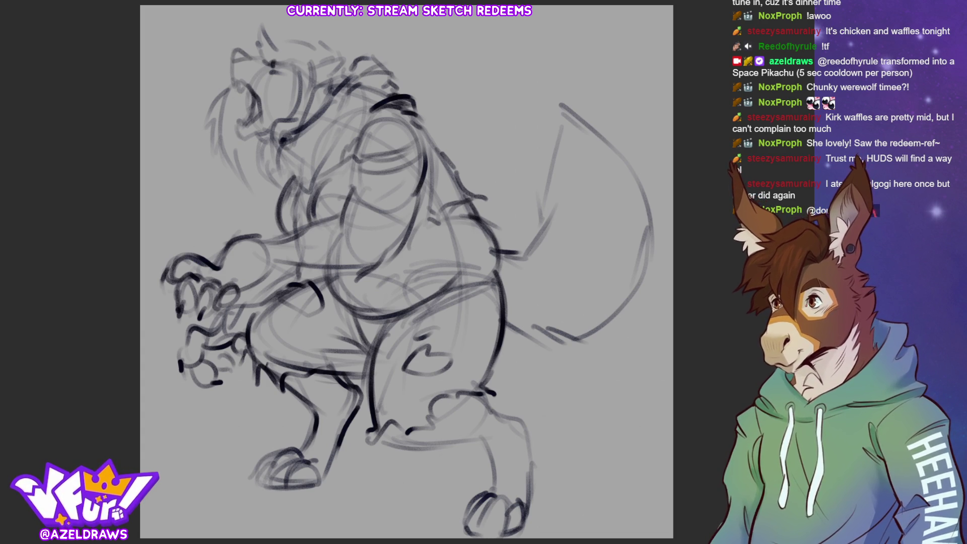
pyautogui.press('5')
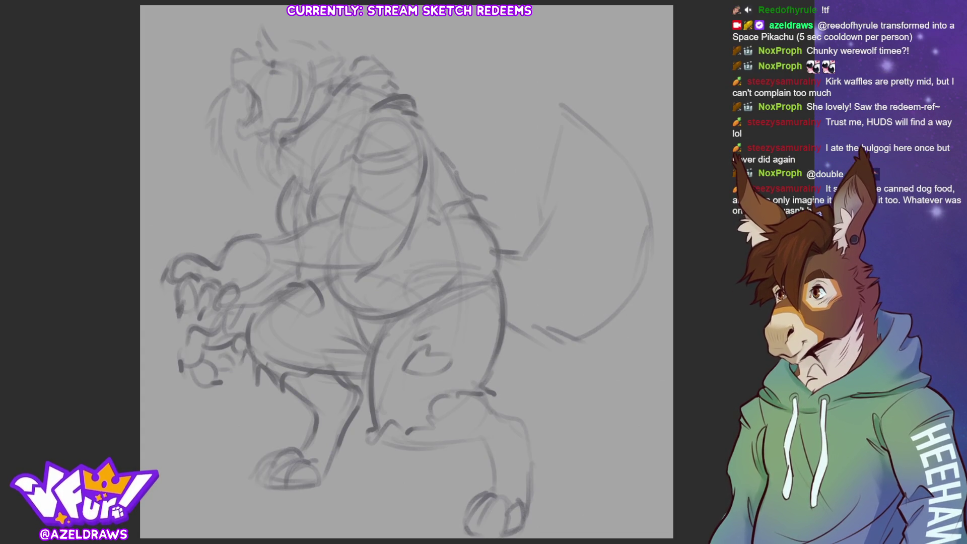
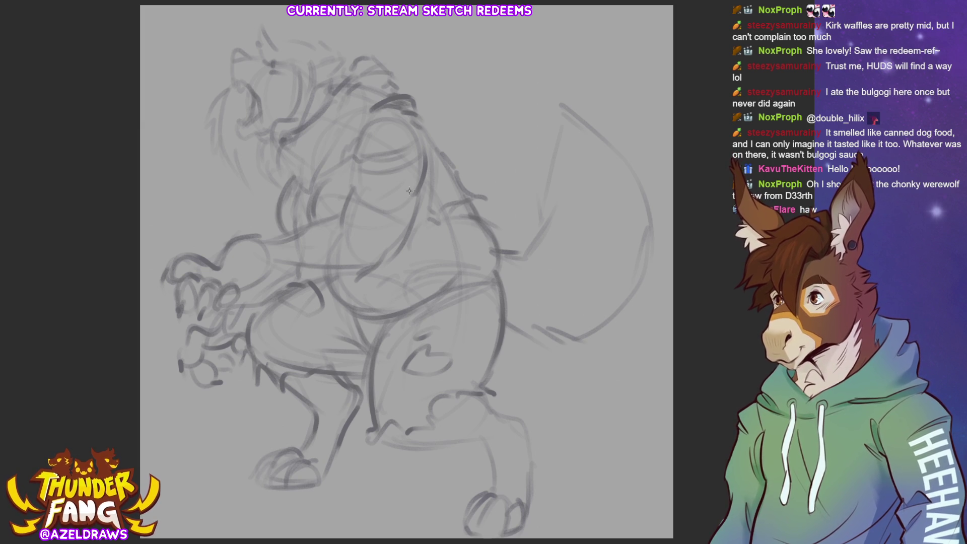
# Step: Try several thin arcs and fur strokes over the hump, undoing each to keep the grey sketch
pyautogui.hotkey('ctrl', 'z')
pyautogui.moveTo(369, 113); pyautogui.dragTo(410, 95)
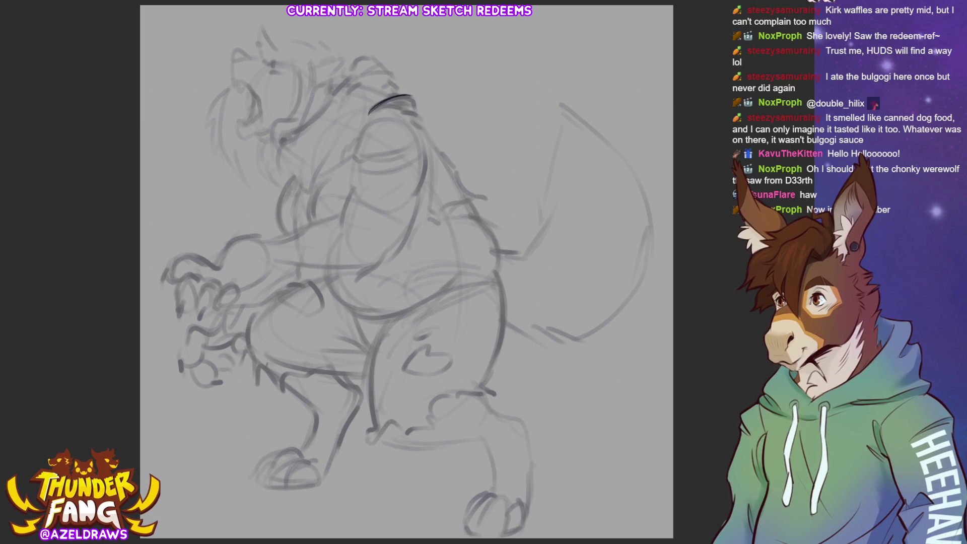
pyautogui.hotkey('ctrl', 'z')
pyautogui.moveTo(370, 113)
pyautogui.mouseDown()
pyautogui.moveTo(408, 101)
pyautogui.moveTo(426, 115)
pyautogui.mouseUp()
pyautogui.hotkey('ctrl', 'z')
pyautogui.hotkey('ctrl', 'z')
pyautogui.hotkey('ctrl', 'z')
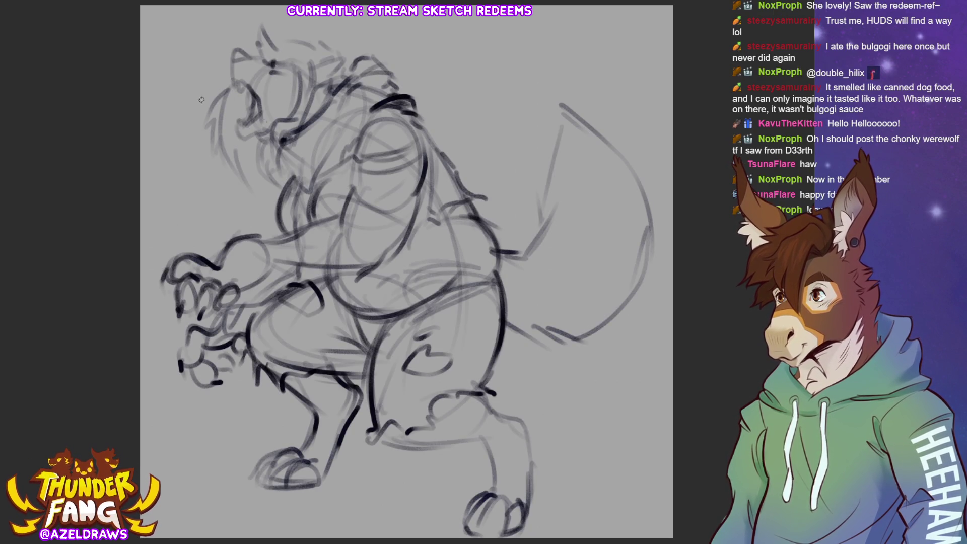
pyautogui.hotkey('ctrl', 'y')
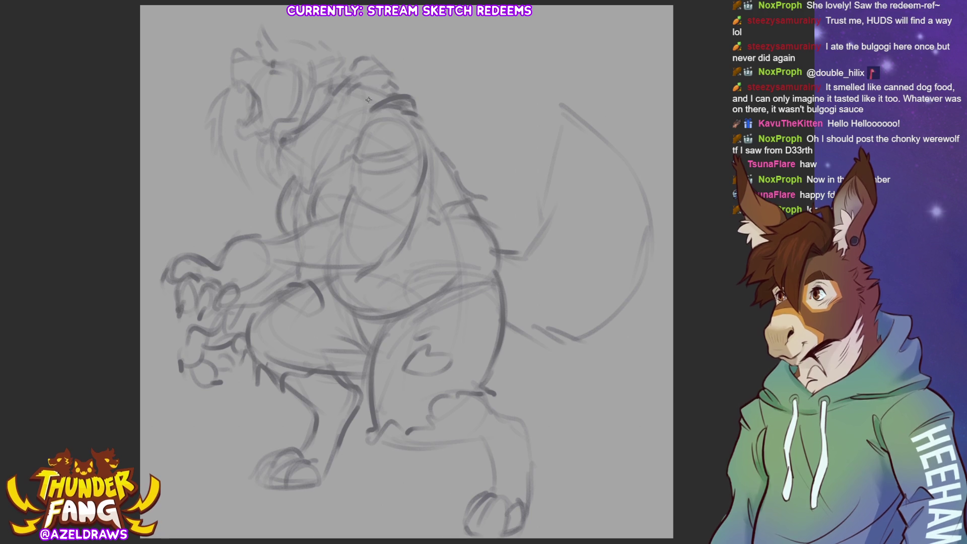
pyautogui.moveTo(423, 81); pyautogui.dragTo(469, 68)
pyautogui.moveTo(431, 84); pyautogui.dragTo(474, 77)
pyautogui.hotkey('ctrl', 'z')
pyautogui.hotkey('ctrl', 'z')
pyautogui.hotkey('ctrl', 'z')
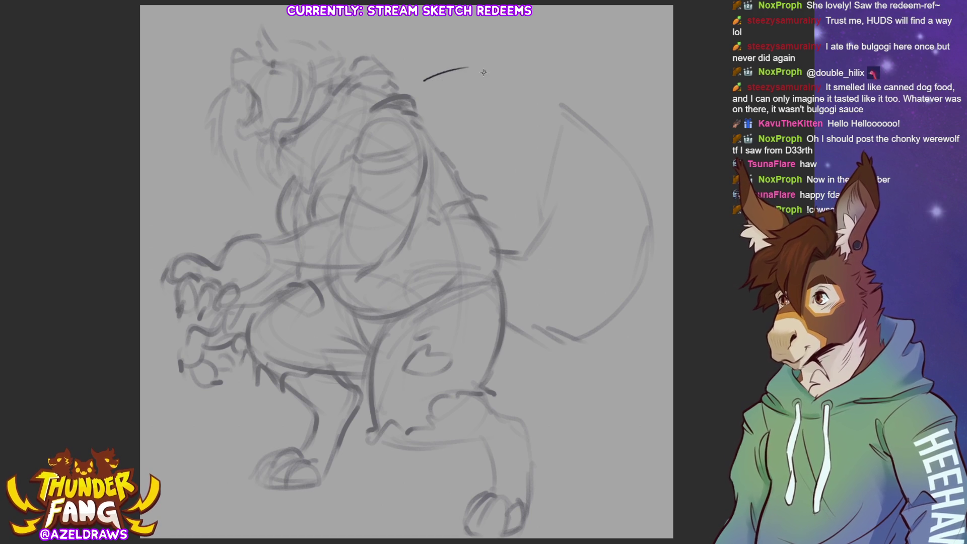
pyautogui.moveTo(408, 86); pyautogui.dragTo(458, 72)
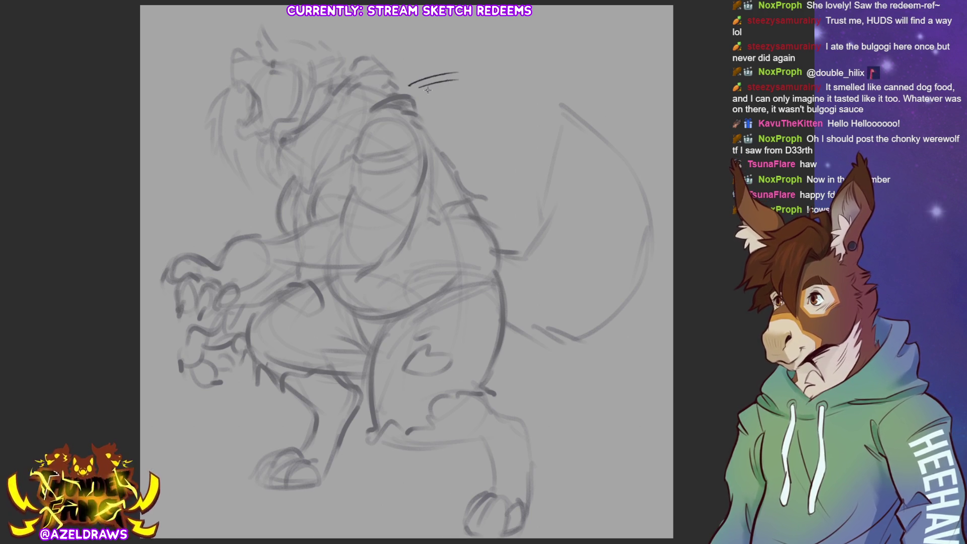
pyautogui.hotkey('ctrl', 'z')
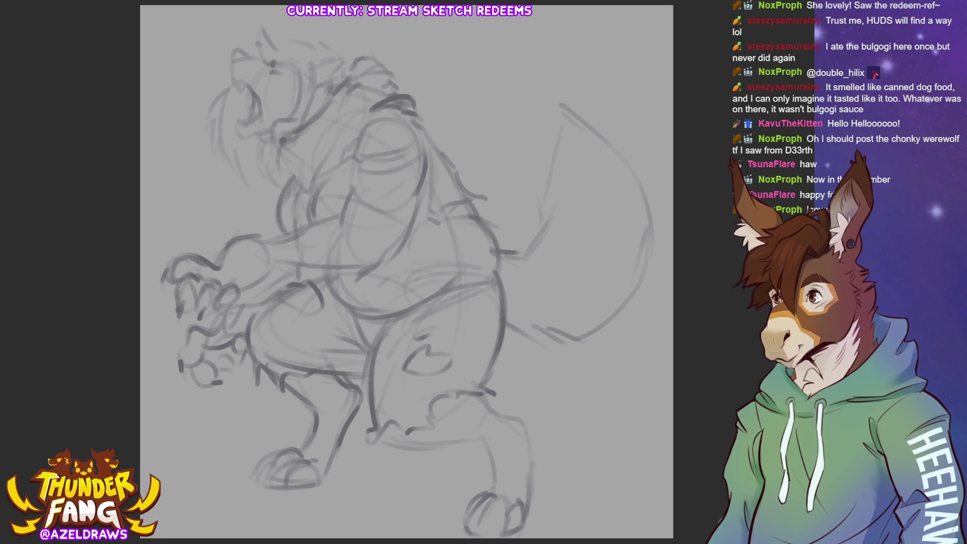
# Step: Ink the shaggy fur tuft on the back hump, including its left outline and edge strokes
pyautogui.moveTo(361, 114)
pyautogui.mouseDown()
pyautogui.moveTo(382, 91)
pyautogui.moveTo(436, 106)
pyautogui.moveTo(423, 119)
pyautogui.mouseUp()
pyautogui.moveTo(342, 142); pyautogui.dragTo(358, 99)
pyautogui.moveTo(361, 110)
pyautogui.mouseDown()
pyautogui.moveTo(368, 93)
pyautogui.moveTo(353, 162)
pyautogui.moveTo(388, 167)
pyautogui.moveTo(422, 141)
pyautogui.mouseUp()
# Step: Ink the curve under the tuft, the chest line, the torso's right side and the arm line
pyautogui.moveTo(351, 159)
pyautogui.mouseDown()
pyautogui.moveTo(378, 173)
pyautogui.moveTo(422, 147)
pyautogui.moveTo(426, 131)
pyautogui.mouseUp()
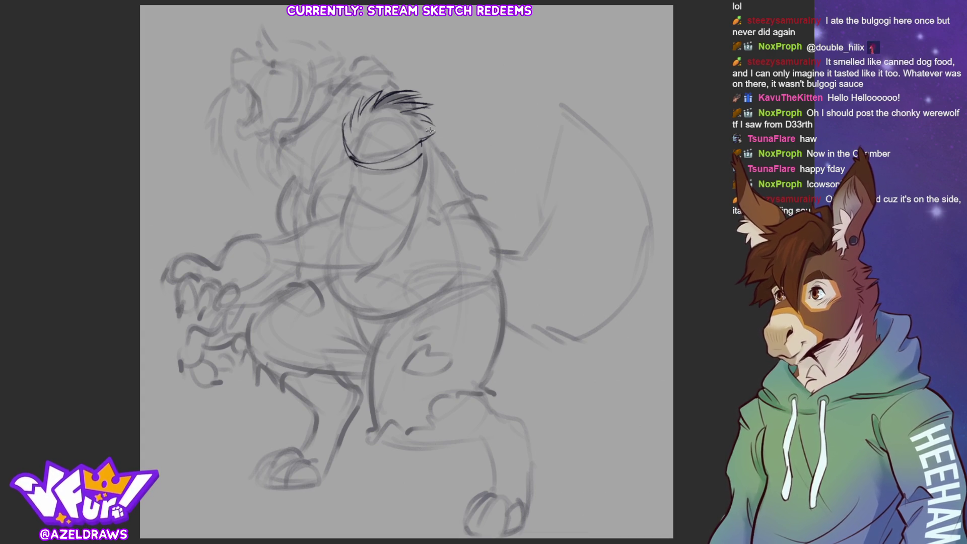
pyautogui.moveTo(351, 162); pyautogui.dragTo(352, 188)
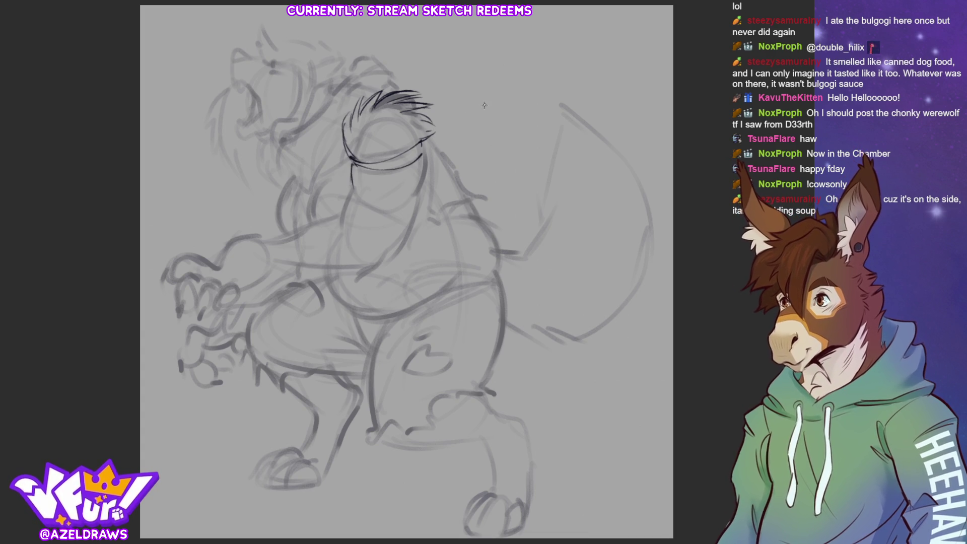
pyautogui.hotkey('ctrl', 'z')
pyautogui.moveTo(351, 149); pyautogui.dragTo(337, 229)
pyautogui.moveTo(359, 272)
pyautogui.mouseDown()
pyautogui.moveTo(398, 238)
pyautogui.moveTo(427, 152)
pyautogui.mouseUp()
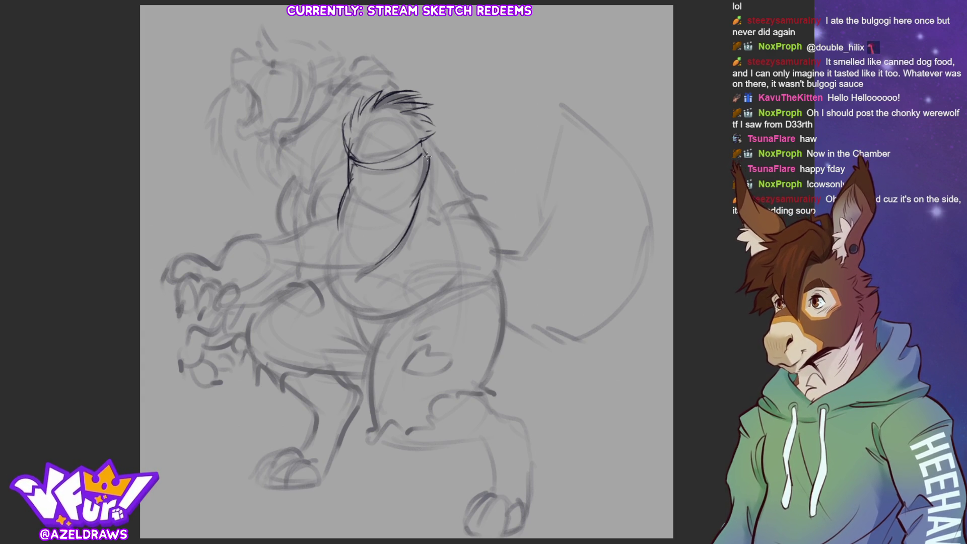
pyautogui.moveTo(263, 246); pyautogui.dragTo(334, 217)
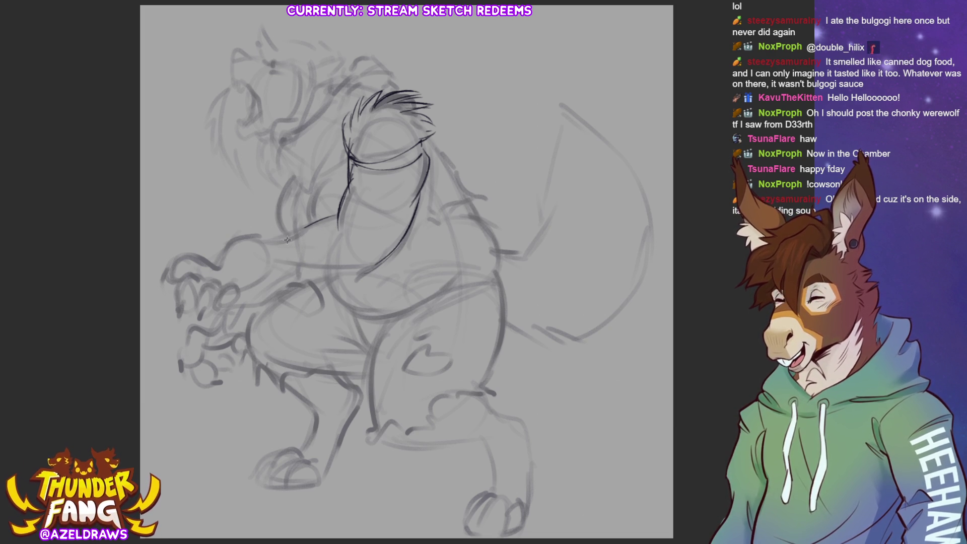
# Step: Ink the upper arm, a belly line, the forearm and a curved finger on the hand
pyautogui.moveTo(253, 238); pyautogui.dragTo(337, 216)
pyautogui.moveTo(284, 266)
pyautogui.mouseDown()
pyautogui.moveTo(387, 274)
pyautogui.moveTo(394, 261)
pyautogui.mouseUp()
pyautogui.moveTo(265, 236)
pyautogui.mouseDown()
pyautogui.moveTo(218, 265)
pyautogui.moveTo(261, 282)
pyautogui.moveTo(243, 290)
pyautogui.mouseUp()
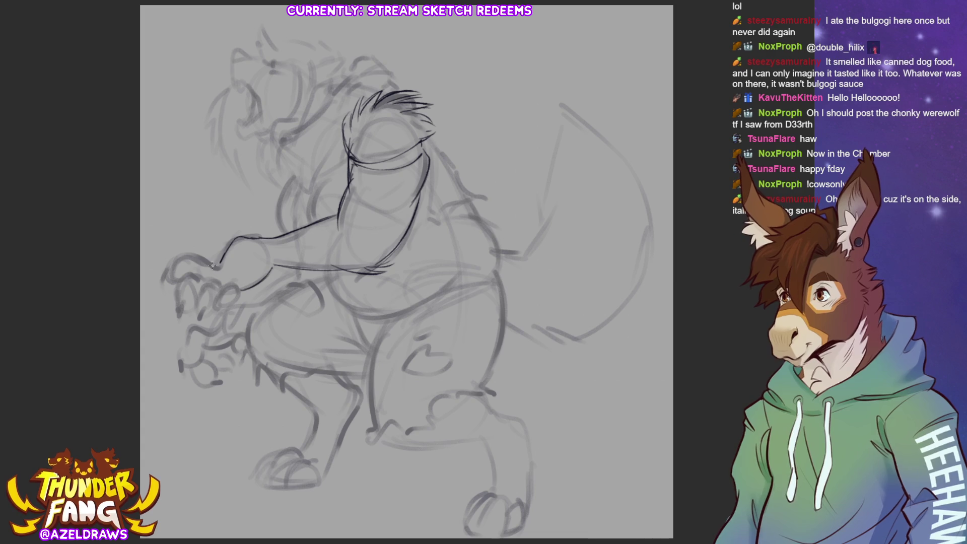
pyautogui.moveTo(201, 258)
pyautogui.mouseDown()
pyautogui.moveTo(218, 266)
pyautogui.moveTo(171, 272)
pyautogui.moveTo(182, 307)
pyautogui.moveTo(174, 311)
pyautogui.mouseUp()
pyautogui.hotkey('ctrl', 'z')
pyautogui.hotkey('ctrl', 'z')
pyautogui.moveTo(196, 273)
pyautogui.mouseDown()
pyautogui.moveTo(178, 288)
pyautogui.moveTo(183, 309)
pyautogui.moveTo(197, 302)
pyautogui.moveTo(194, 286)
pyautogui.moveTo(161, 283)
pyautogui.moveTo(179, 316)
pyautogui.moveTo(185, 298)
pyautogui.moveTo(212, 287)
pyautogui.moveTo(194, 311)
pyautogui.moveTo(199, 325)
pyautogui.moveTo(237, 288)
pyautogui.moveTo(217, 310)
pyautogui.moveTo(204, 279)
pyautogui.moveTo(219, 287)
pyautogui.moveTo(197, 275)
pyautogui.mouseUp()
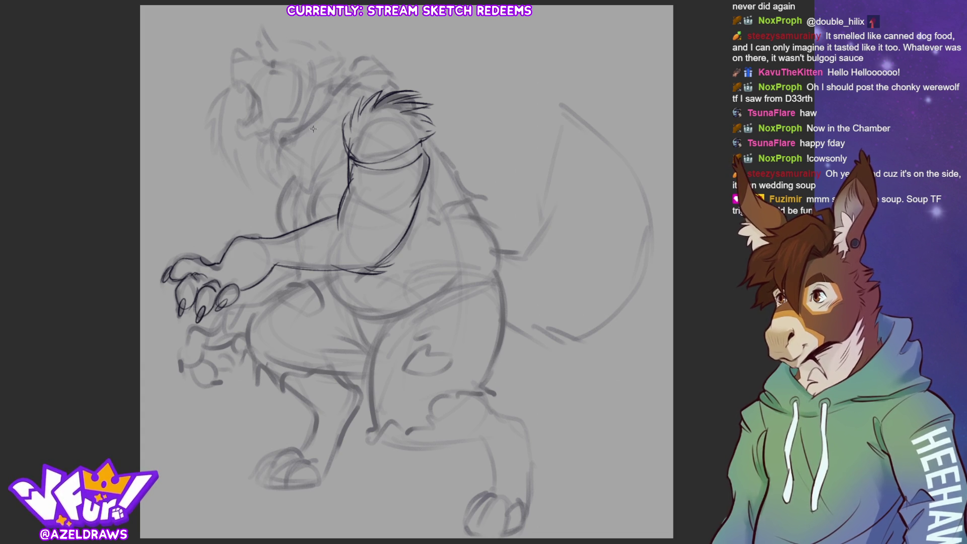
# Step: Firm up the chest and arm outline and add fur tufts on the cheek and neck
pyautogui.moveTo(304, 167); pyautogui.dragTo(276, 191)
pyautogui.moveTo(302, 184)
pyautogui.mouseDown()
pyautogui.moveTo(297, 210)
pyautogui.moveTo(279, 186)
pyautogui.mouseUp()
pyautogui.moveTo(285, 137)
pyautogui.mouseDown()
pyautogui.moveTo(256, 147)
pyautogui.moveTo(252, 174)
pyautogui.moveTo(253, 164)
pyautogui.moveTo(264, 187)
pyautogui.moveTo(277, 177)
pyautogui.moveTo(290, 186)
pyautogui.mouseUp()
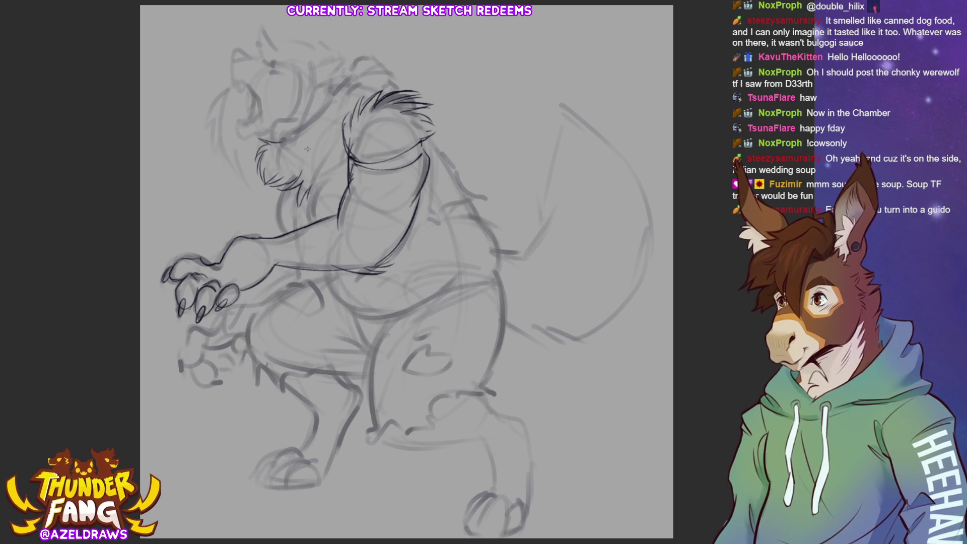
# Step: Draw fur down the cheek and neck and darken the chest with short fur strokes
pyautogui.moveTo(291, 184)
pyautogui.mouseDown()
pyautogui.moveTo(274, 217)
pyautogui.moveTo(291, 238)
pyautogui.moveTo(276, 220)
pyautogui.moveTo(283, 233)
pyautogui.mouseUp()
pyautogui.moveTo(327, 182)
pyautogui.mouseDown()
pyautogui.moveTo(310, 225)
pyautogui.moveTo(321, 185)
pyautogui.moveTo(316, 192)
pyautogui.mouseUp()
pyautogui.moveTo(332, 178)
pyautogui.mouseDown()
pyautogui.moveTo(349, 171)
pyautogui.moveTo(312, 194)
pyautogui.mouseUp()
pyautogui.moveTo(336, 173); pyautogui.dragTo(327, 180)
pyautogui.moveTo(344, 167); pyautogui.dragTo(333, 177)
# Step: Draw the oval eye, the brow line above it, and fur strokes on top of the head
pyautogui.moveTo(286, 128); pyautogui.dragTo(284, 147)
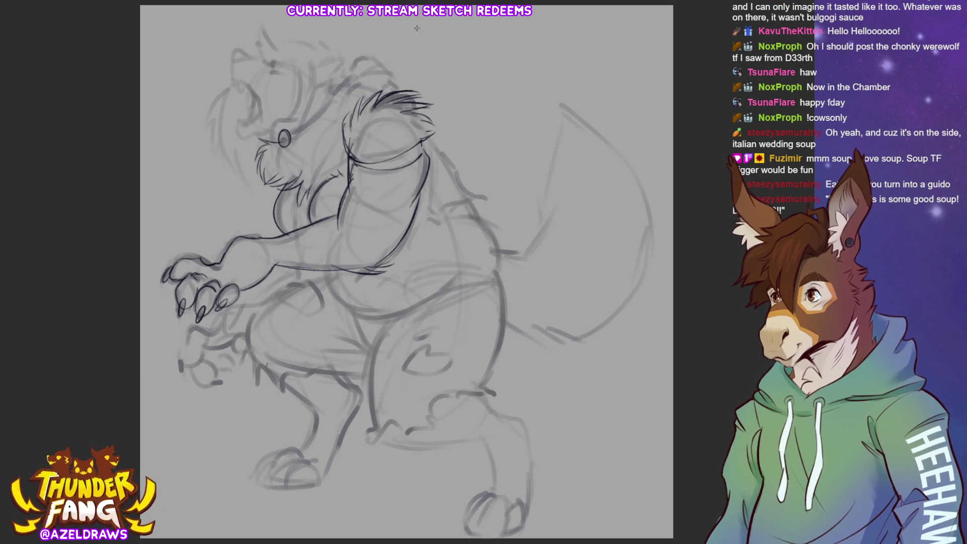
pyautogui.moveTo(291, 133)
pyautogui.mouseDown()
pyautogui.moveTo(330, 99)
pyautogui.moveTo(313, 128)
pyautogui.moveTo(327, 101)
pyautogui.moveTo(325, 112)
pyautogui.mouseUp()
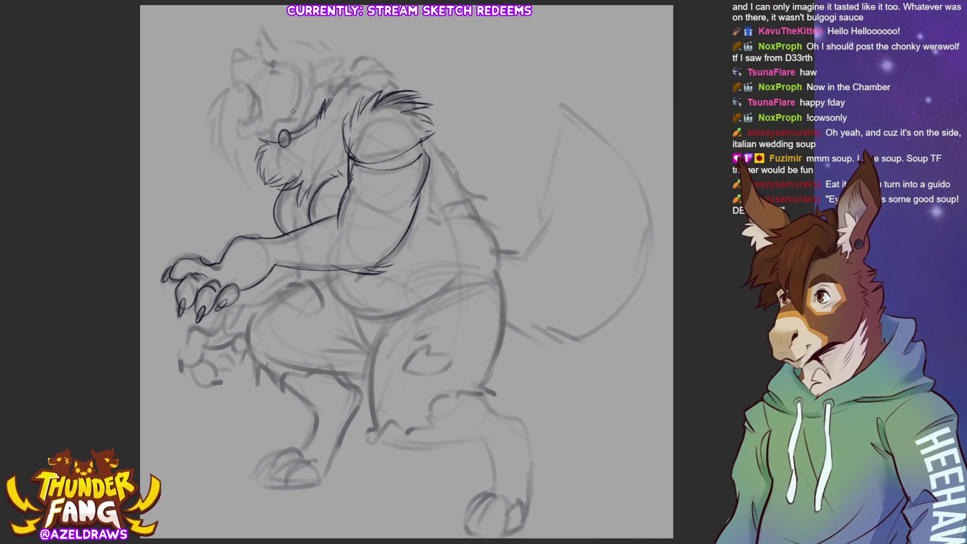
pyautogui.moveTo(271, 126)
pyautogui.mouseDown()
pyautogui.moveTo(298, 108)
pyautogui.moveTo(294, 115)
pyautogui.moveTo(316, 75)
pyautogui.moveTo(321, 103)
pyautogui.moveTo(335, 69)
pyautogui.moveTo(346, 67)
pyautogui.moveTo(338, 88)
pyautogui.moveTo(368, 57)
pyautogui.moveTo(378, 59)
pyautogui.moveTo(355, 81)
pyautogui.moveTo(393, 71)
pyautogui.moveTo(404, 80)
pyautogui.moveTo(392, 70)
pyautogui.moveTo(403, 79)
pyautogui.mouseUp()
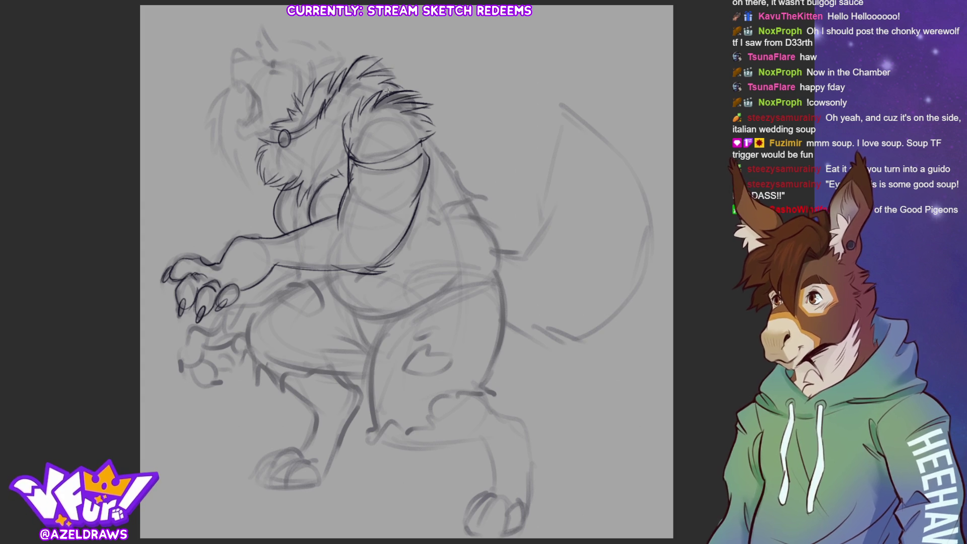
pyautogui.moveTo(361, 59)
pyautogui.mouseDown()
pyautogui.moveTo(393, 59)
pyautogui.moveTo(407, 80)
pyautogui.moveTo(353, 52)
pyautogui.mouseUp()
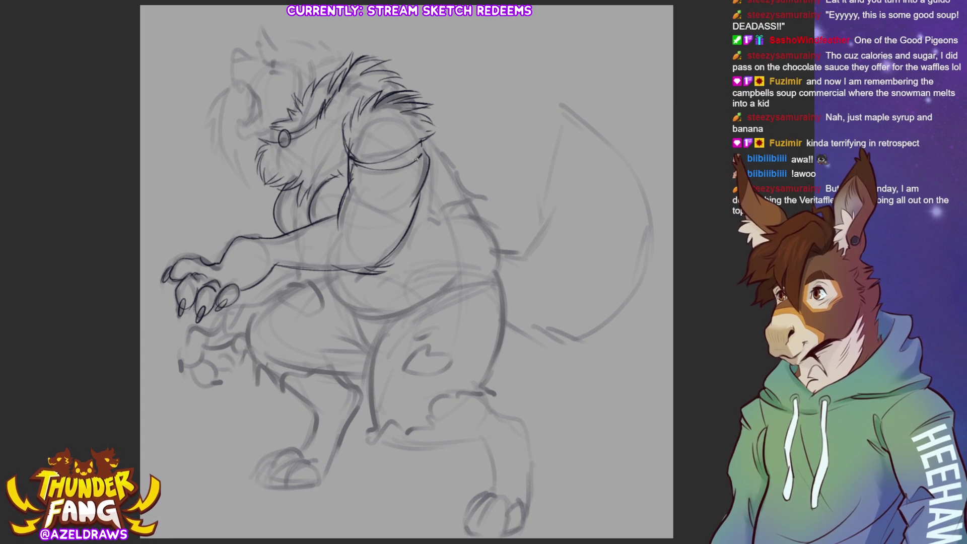
# Step: Darken the shoulder band and draw the belly curve under the arm, redrawing it more cleanly
pyautogui.moveTo(426, 143)
pyautogui.mouseDown()
pyautogui.moveTo(390, 167)
pyautogui.moveTo(349, 158)
pyautogui.mouseUp()
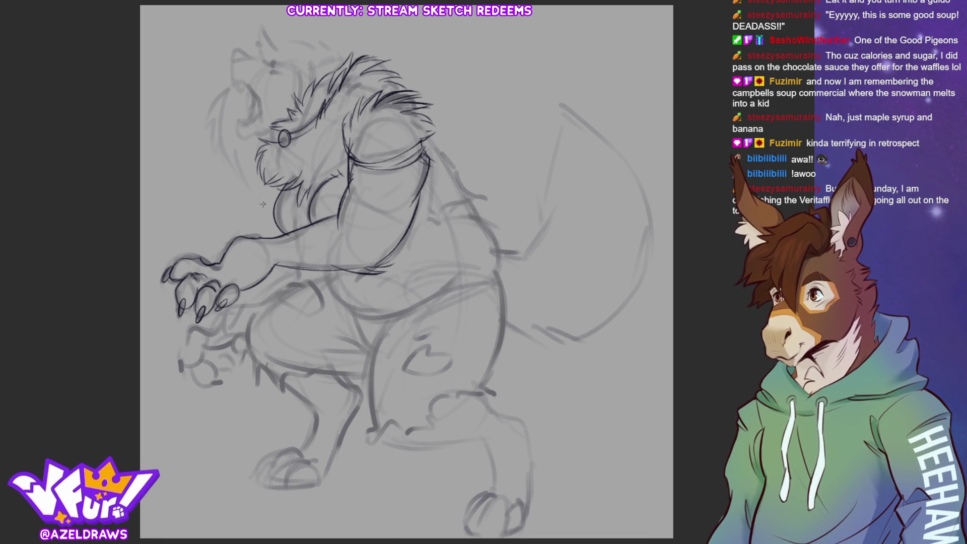
pyautogui.moveTo(286, 218); pyautogui.dragTo(300, 220)
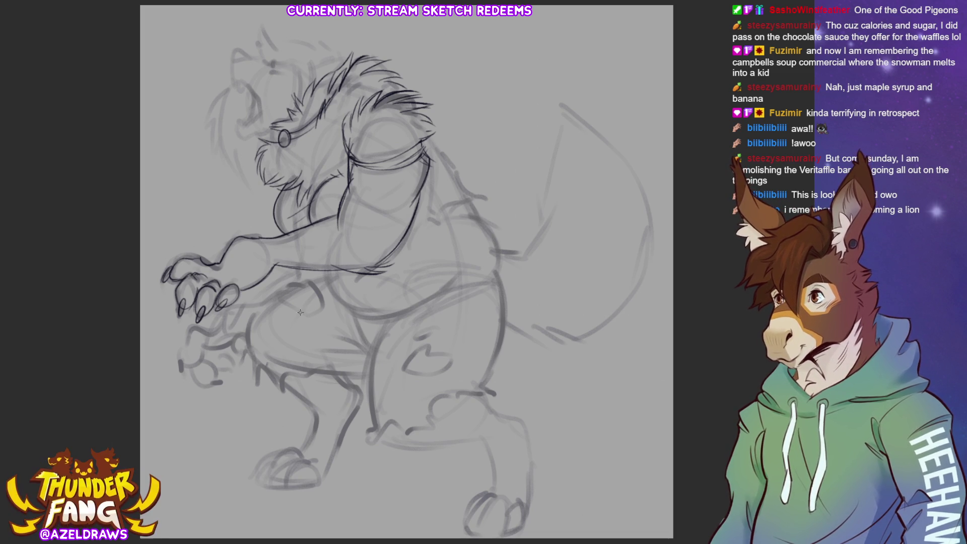
pyautogui.moveTo(312, 270)
pyautogui.mouseDown()
pyautogui.moveTo(360, 317)
pyautogui.moveTo(453, 275)
pyautogui.mouseUp()
pyautogui.hotkey('ctrl', 'z')
pyautogui.moveTo(313, 268)
pyautogui.mouseDown()
pyautogui.moveTo(379, 315)
pyautogui.moveTo(368, 318)
pyautogui.moveTo(459, 271)
pyautogui.mouseUp()
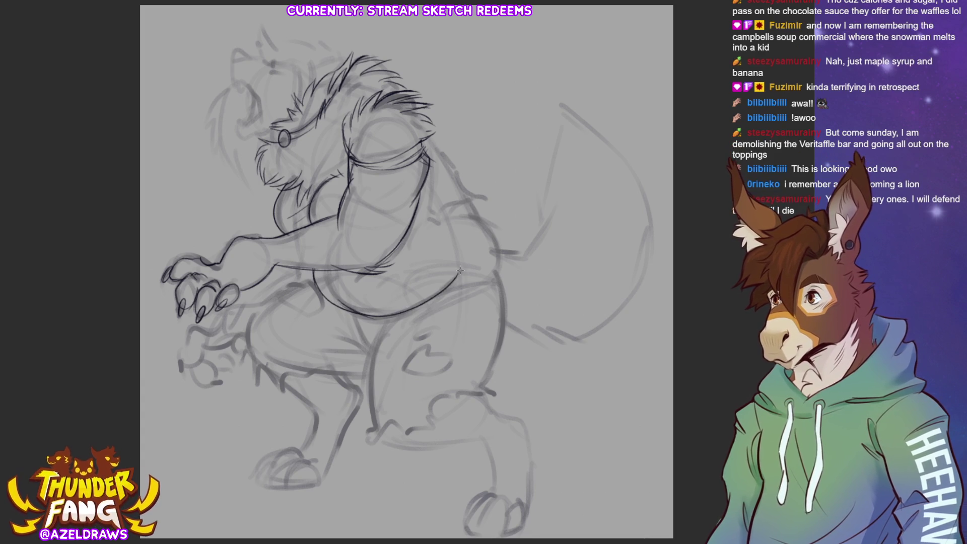
# Step: Ink the belly line, chest line, back and shoulder contour, and the belly's right side
pyautogui.moveTo(348, 285)
pyautogui.mouseDown()
pyautogui.moveTo(355, 277)
pyautogui.moveTo(341, 279)
pyautogui.moveTo(358, 273)
pyautogui.mouseUp()
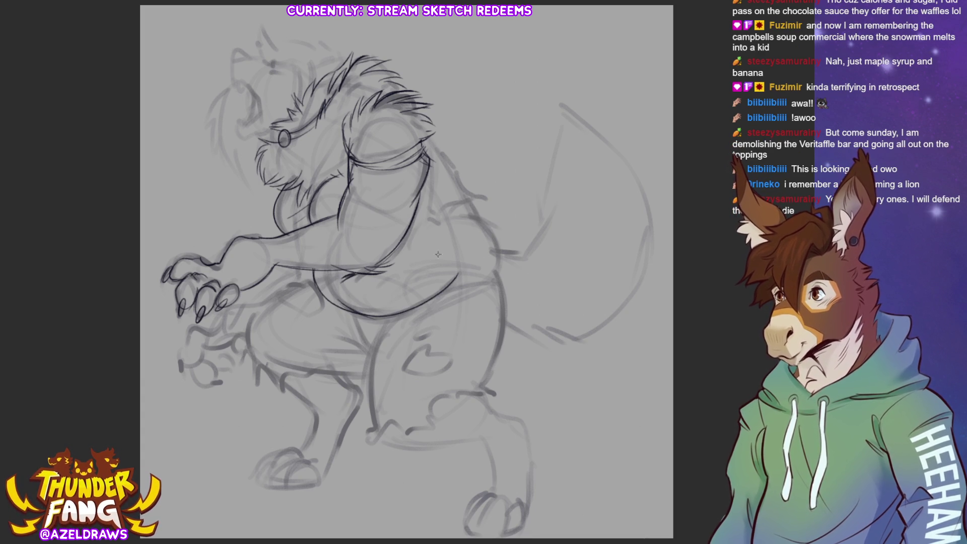
pyautogui.moveTo(403, 245)
pyautogui.mouseDown()
pyautogui.moveTo(414, 253)
pyautogui.moveTo(429, 220)
pyautogui.moveTo(451, 227)
pyautogui.moveTo(452, 208)
pyautogui.moveTo(482, 204)
pyautogui.mouseUp()
pyautogui.moveTo(427, 137)
pyautogui.mouseDown()
pyautogui.moveTo(471, 194)
pyautogui.moveTo(484, 197)
pyautogui.moveTo(481, 184)
pyautogui.mouseUp()
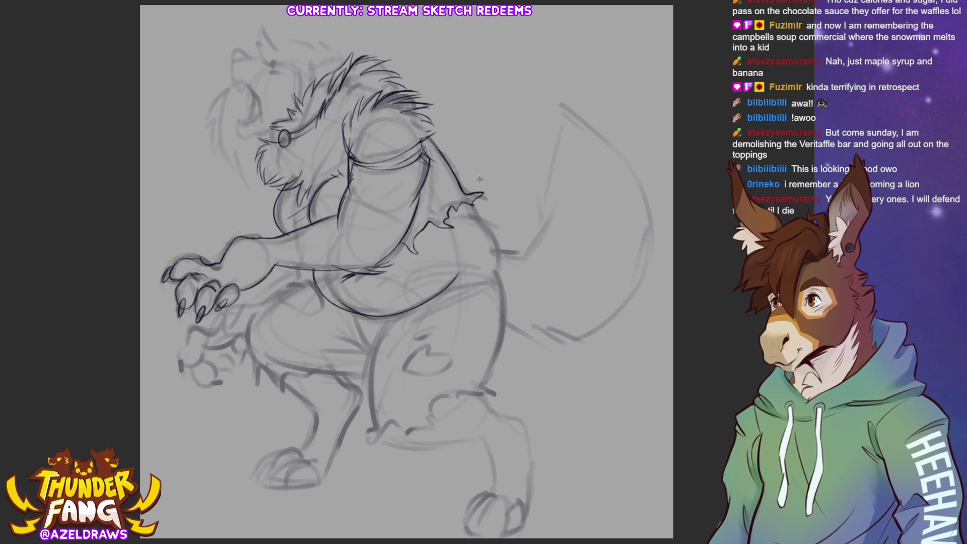
pyautogui.moveTo(432, 210); pyautogui.dragTo(424, 216)
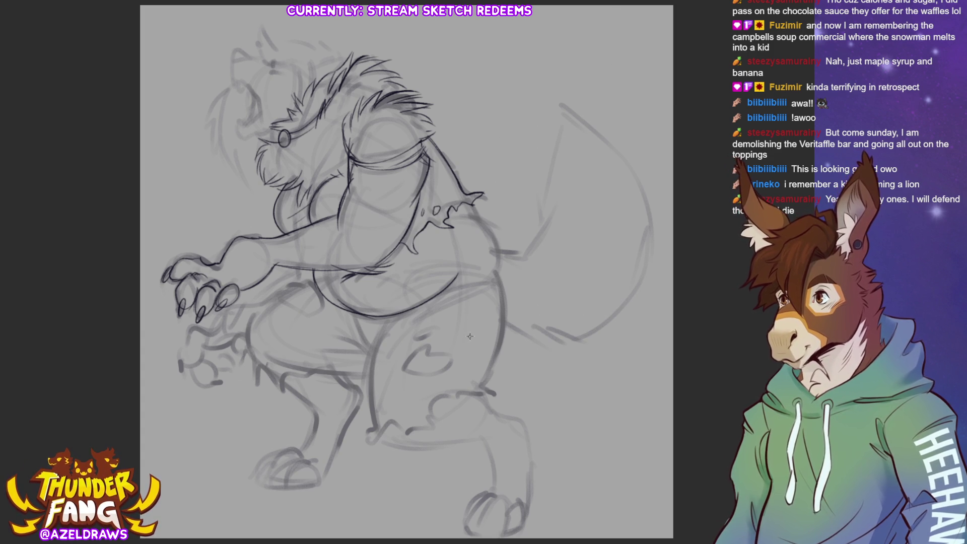
pyautogui.moveTo(448, 287); pyautogui.dragTo(498, 273)
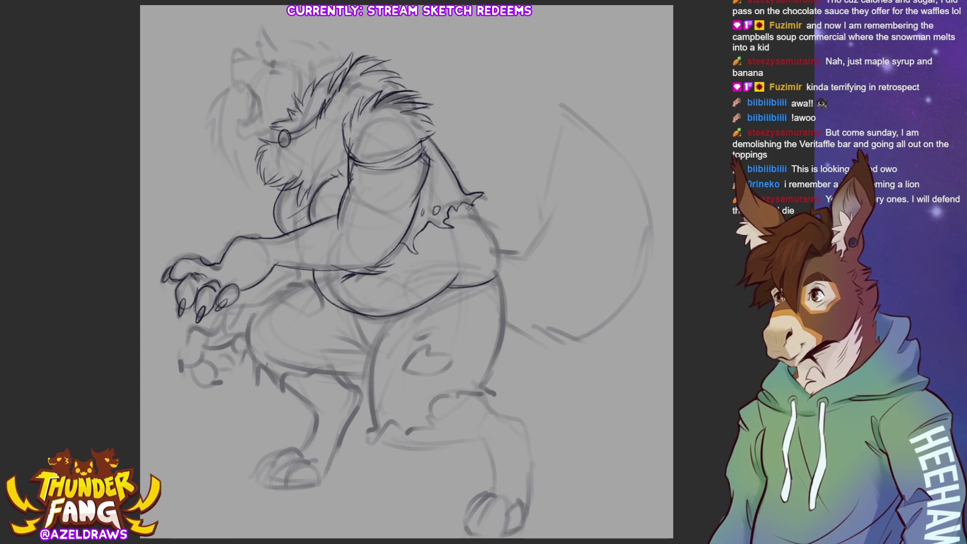
pyautogui.moveTo(472, 215)
pyautogui.mouseDown()
pyautogui.moveTo(485, 226)
pyautogui.moveTo(496, 281)
pyautogui.moveTo(498, 265)
pyautogui.moveTo(484, 285)
pyautogui.mouseUp()
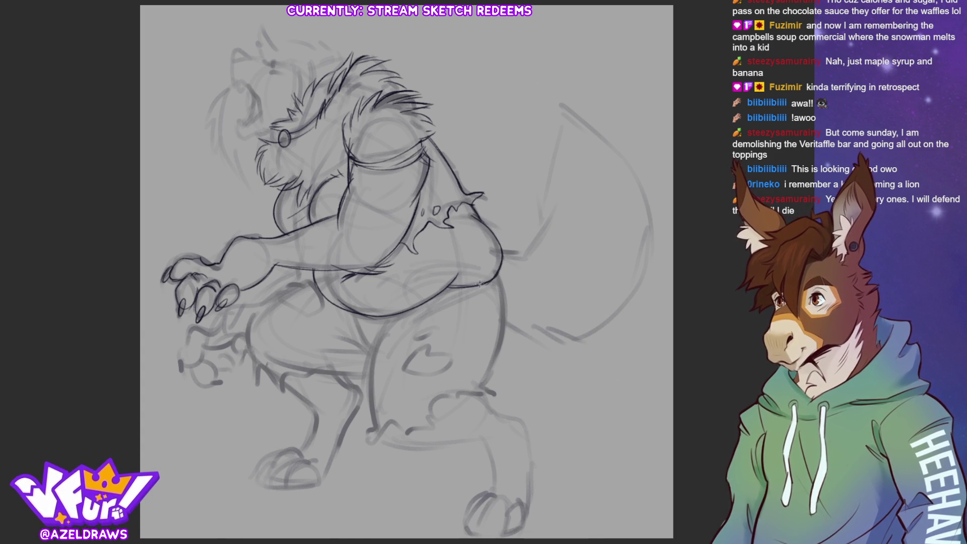
# Step: Ink the front leg outline, the thigh's underside, inner line and top edge
pyautogui.moveTo(398, 316)
pyautogui.mouseDown()
pyautogui.moveTo(381, 329)
pyautogui.moveTo(377, 425)
pyautogui.mouseUp()
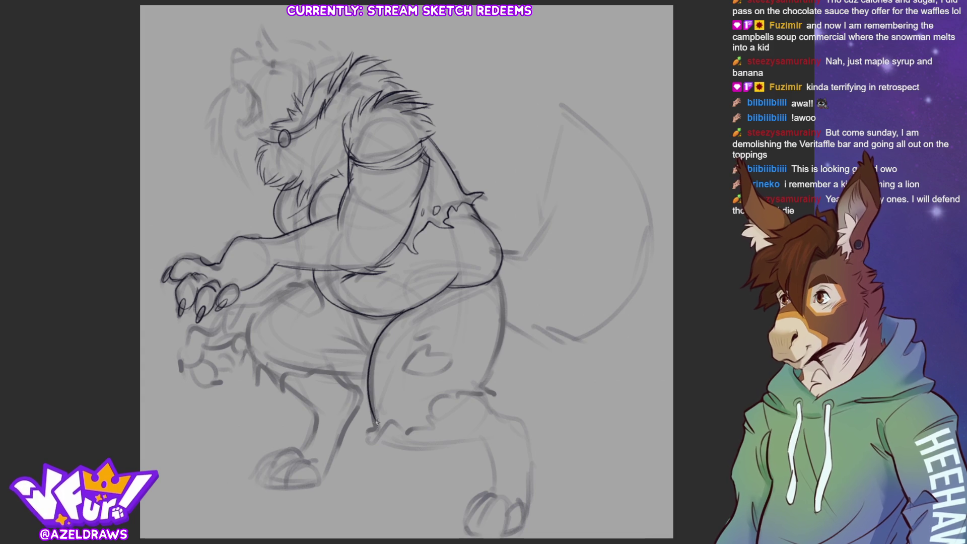
pyautogui.moveTo(273, 354)
pyautogui.mouseDown()
pyautogui.moveTo(371, 378)
pyautogui.moveTo(281, 364)
pyautogui.mouseUp()
pyautogui.moveTo(357, 313); pyautogui.dragTo(373, 351)
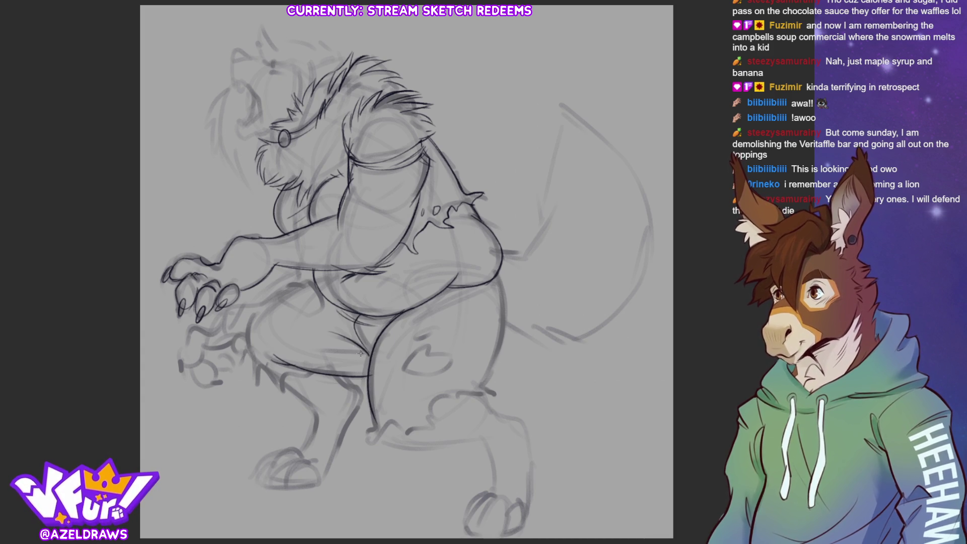
pyautogui.moveTo(371, 351); pyautogui.dragTo(431, 308)
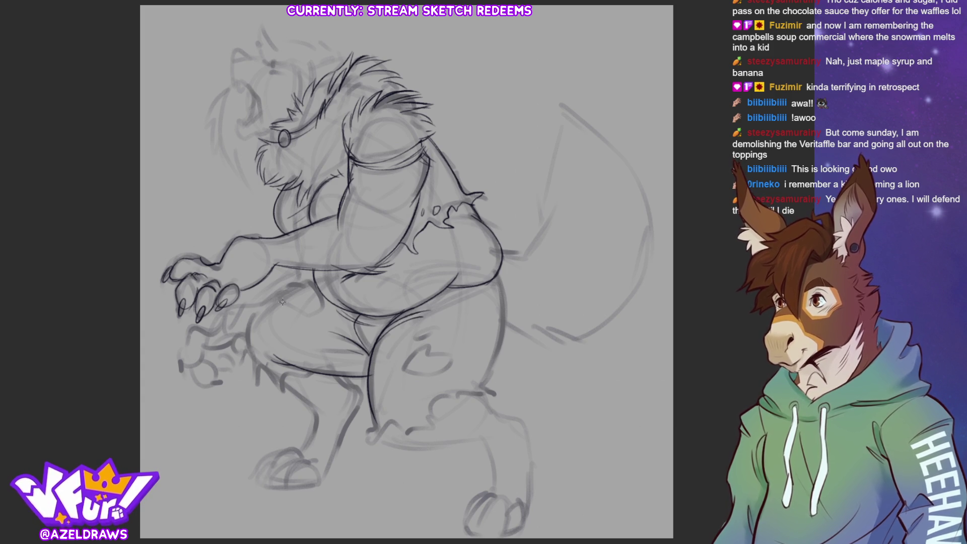
pyautogui.moveTo(317, 285)
pyautogui.mouseDown()
pyautogui.moveTo(276, 302)
pyautogui.moveTo(320, 314)
pyautogui.moveTo(258, 315)
pyautogui.moveTo(241, 366)
pyautogui.moveTo(254, 384)
pyautogui.moveTo(258, 363)
pyautogui.moveTo(281, 394)
pyautogui.moveTo(313, 374)
pyautogui.moveTo(316, 422)
pyautogui.moveTo(302, 454)
pyautogui.mouseUp()
pyautogui.moveTo(356, 379)
pyautogui.mouseDown()
pyautogui.moveTo(345, 384)
pyautogui.moveTo(363, 401)
pyautogui.moveTo(323, 476)
pyautogui.moveTo(290, 471)
pyautogui.moveTo(301, 464)
pyautogui.moveTo(308, 468)
pyautogui.moveTo(283, 491)
pyautogui.moveTo(295, 468)
pyautogui.moveTo(282, 491)
pyautogui.moveTo(296, 473)
pyautogui.moveTo(305, 486)
pyautogui.moveTo(325, 478)
pyautogui.moveTo(289, 453)
pyautogui.moveTo(264, 487)
pyautogui.moveTo(291, 479)
pyautogui.moveTo(266, 463)
pyautogui.moveTo(257, 479)
pyautogui.moveTo(285, 486)
pyautogui.mouseUp()
# Step: Restore the darker toe strokes and darken a short stretch of line near the arm
pyautogui.hotkey('ctrl', 'z')
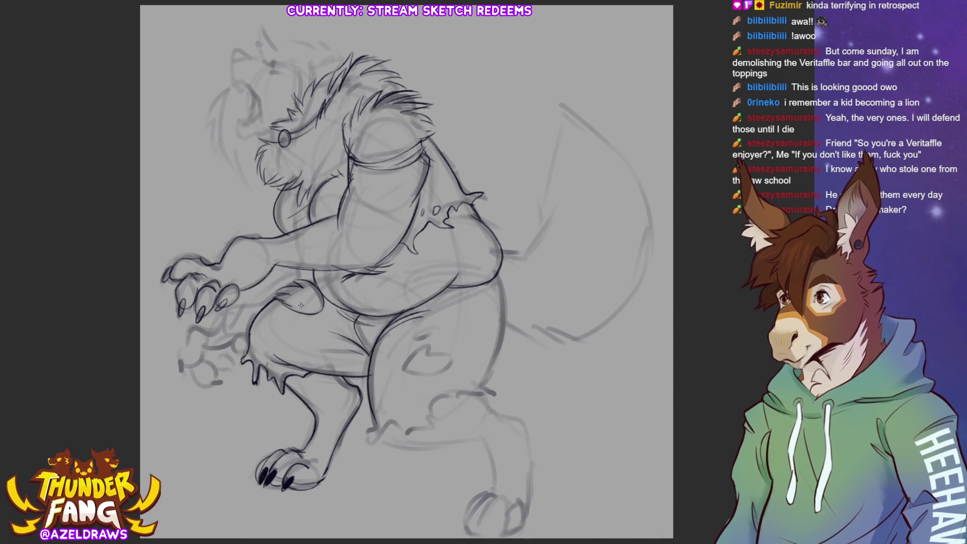
pyautogui.moveTo(298, 268)
pyautogui.mouseDown()
pyautogui.moveTo(302, 281)
pyautogui.moveTo(229, 307)
pyautogui.moveTo(216, 330)
pyautogui.moveTo(189, 331)
pyautogui.moveTo(176, 363)
pyautogui.moveTo(201, 347)
pyautogui.moveTo(180, 345)
pyautogui.moveTo(184, 361)
pyautogui.moveTo(228, 344)
pyautogui.moveTo(238, 353)
pyautogui.moveTo(238, 330)
pyautogui.moveTo(230, 340)
pyautogui.mouseUp()
# Step: Ink the lower paw's finger outline and a dark claw, then darken the upper hand's claw tips
pyautogui.moveTo(193, 368)
pyautogui.mouseDown()
pyautogui.moveTo(200, 381)
pyautogui.moveTo(216, 370)
pyautogui.moveTo(218, 380)
pyautogui.moveTo(199, 383)
pyautogui.moveTo(209, 367)
pyautogui.moveTo(194, 375)
pyautogui.moveTo(213, 381)
pyautogui.moveTo(204, 360)
pyautogui.moveTo(215, 376)
pyautogui.moveTo(238, 372)
pyautogui.moveTo(208, 385)
pyautogui.moveTo(222, 382)
pyautogui.moveTo(180, 374)
pyautogui.moveTo(179, 359)
pyautogui.mouseUp()
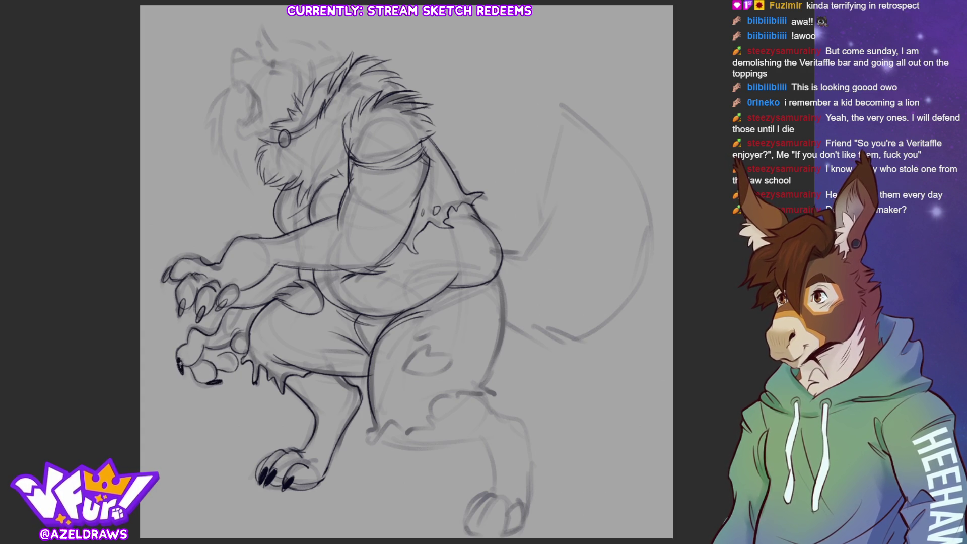
pyautogui.moveTo(243, 345)
pyautogui.mouseDown()
pyautogui.moveTo(245, 363)
pyautogui.moveTo(246, 355)
pyautogui.moveTo(228, 375)
pyautogui.moveTo(240, 370)
pyautogui.mouseUp()
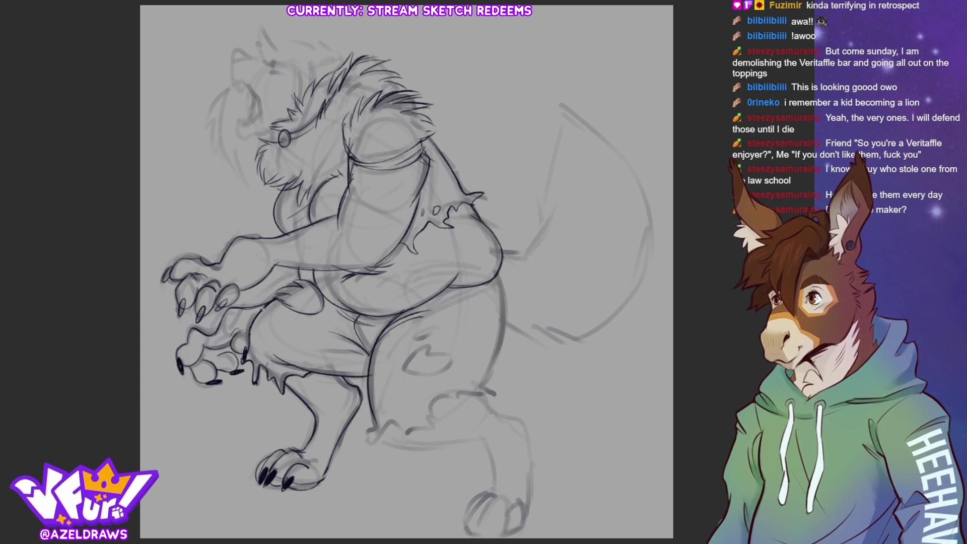
pyautogui.moveTo(171, 268)
pyautogui.mouseDown()
pyautogui.moveTo(165, 280)
pyautogui.moveTo(179, 314)
pyautogui.moveTo(219, 309)
pyautogui.mouseUp()
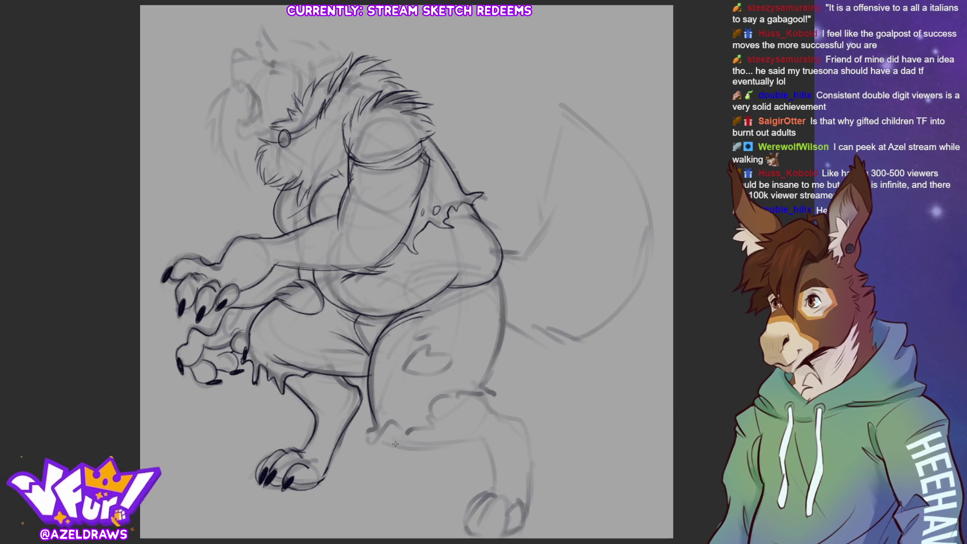
# Step: Draw the toe strokes on the lower leg
pyautogui.moveTo(371, 417)
pyautogui.mouseDown()
pyautogui.moveTo(360, 434)
pyautogui.moveTo(371, 443)
pyautogui.moveTo(434, 422)
pyautogui.moveTo(456, 398)
pyautogui.moveTo(500, 388)
pyautogui.moveTo(469, 387)
pyautogui.mouseUp()
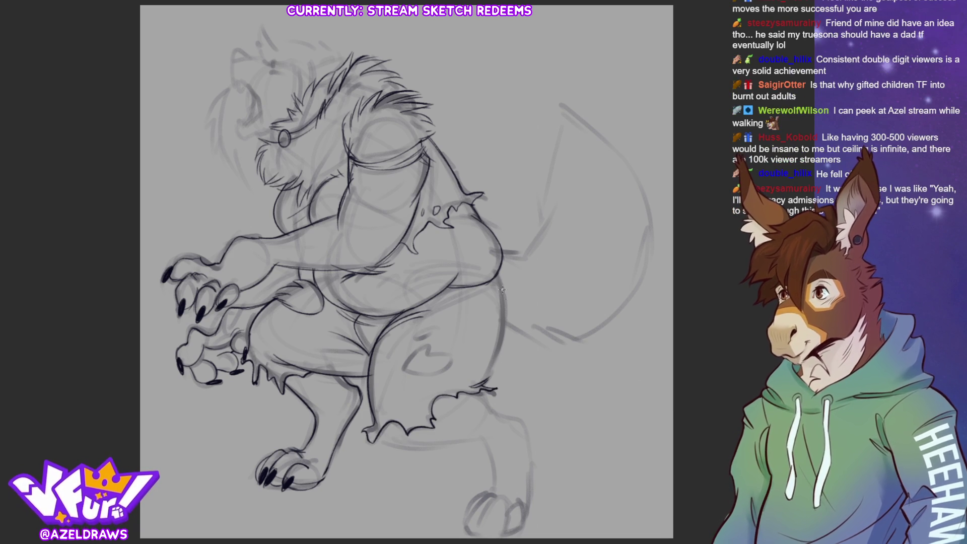
# Step: Retrace the thigh outline down to the knee with a jagged fur edge
pyautogui.moveTo(496, 278)
pyautogui.mouseDown()
pyautogui.moveTo(503, 335)
pyautogui.moveTo(474, 388)
pyautogui.mouseUp()
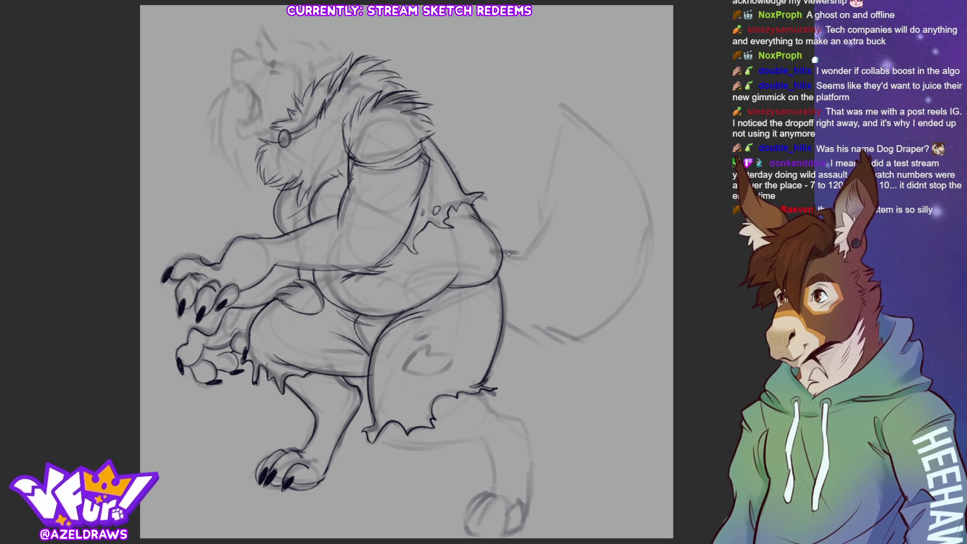
# Step: Draw dark fur flicks at the base of the tail by the hip
pyautogui.moveTo(519, 251)
pyautogui.mouseDown()
pyautogui.moveTo(500, 258)
pyautogui.moveTo(530, 249)
pyautogui.moveTo(545, 210)
pyautogui.mouseUp()
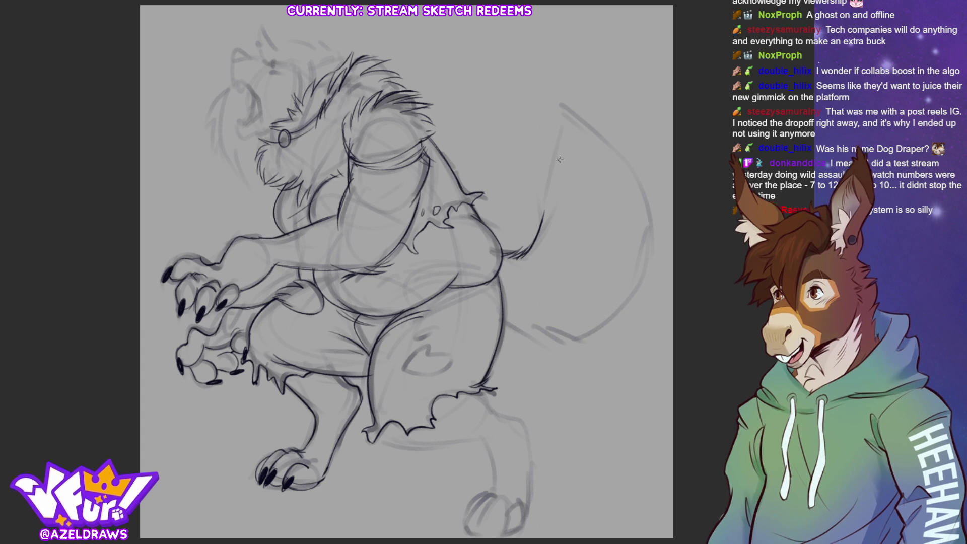